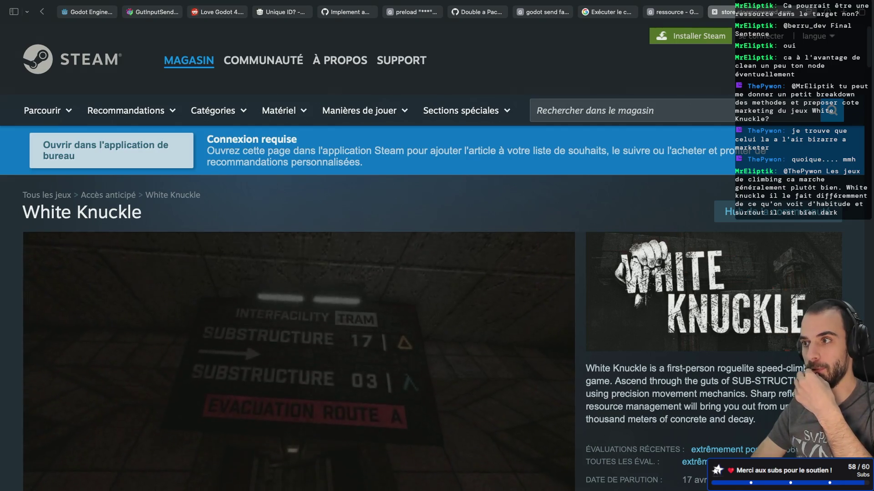
- Browse the White Knuckle screenshot gallery, including Experimental Perks, then close the Steam store tab
scroll(510, 353, down, 2)
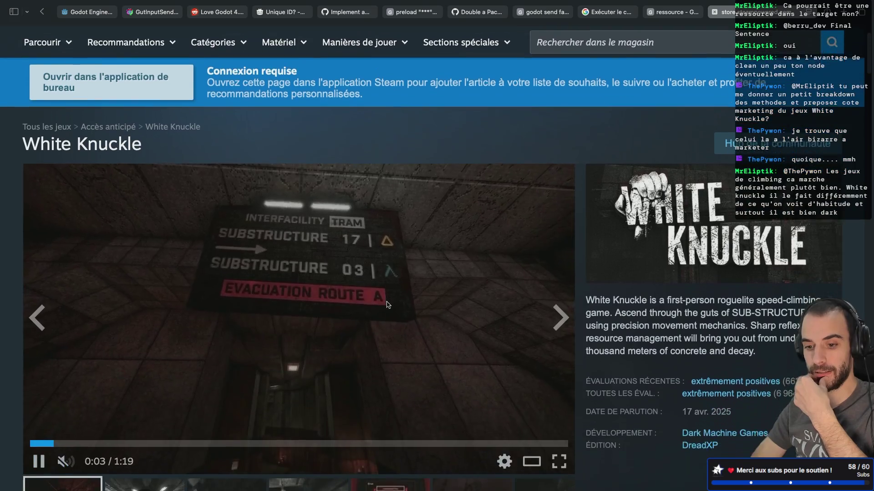
scroll(510, 352, down, 3)
click(226, 399)
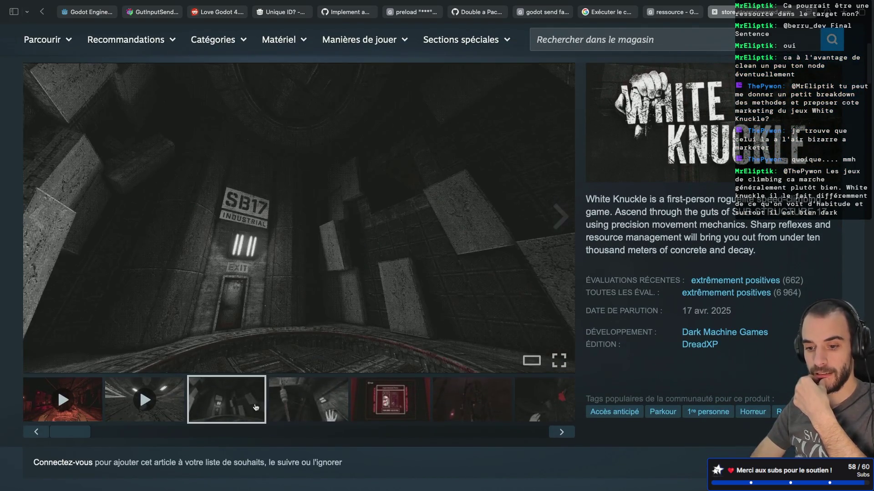
click(334, 413)
click(416, 413)
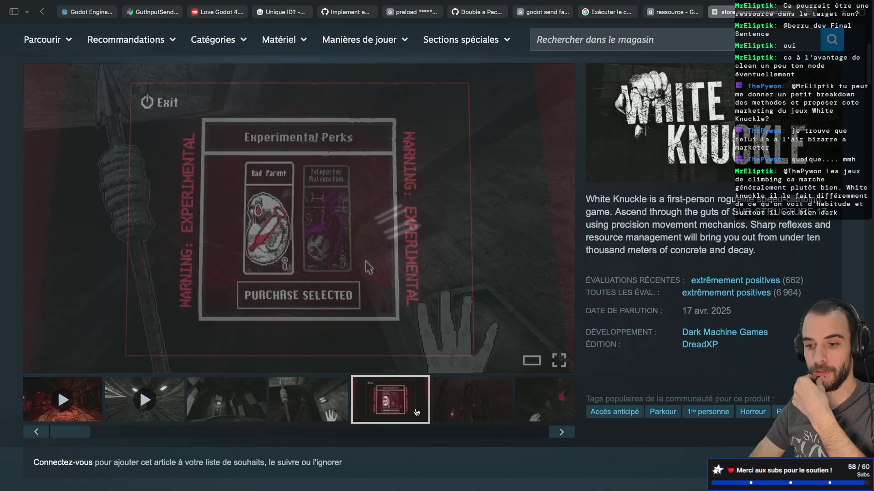
click(486, 412)
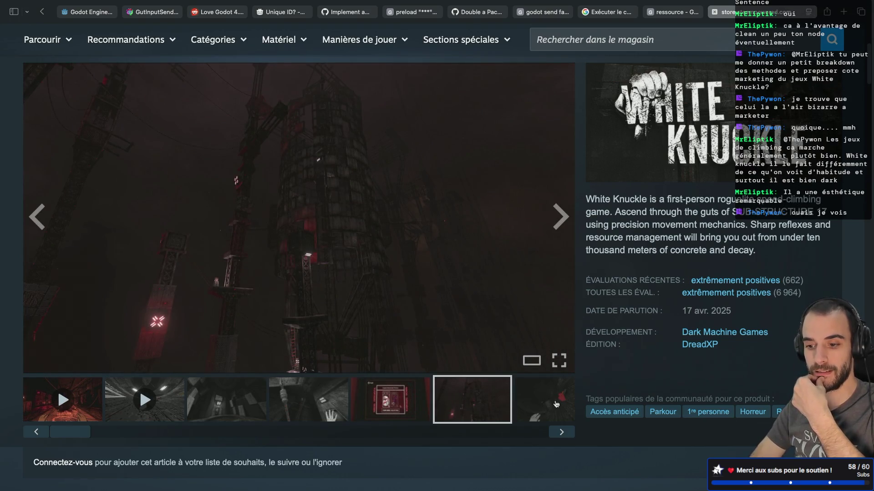
click(557, 404)
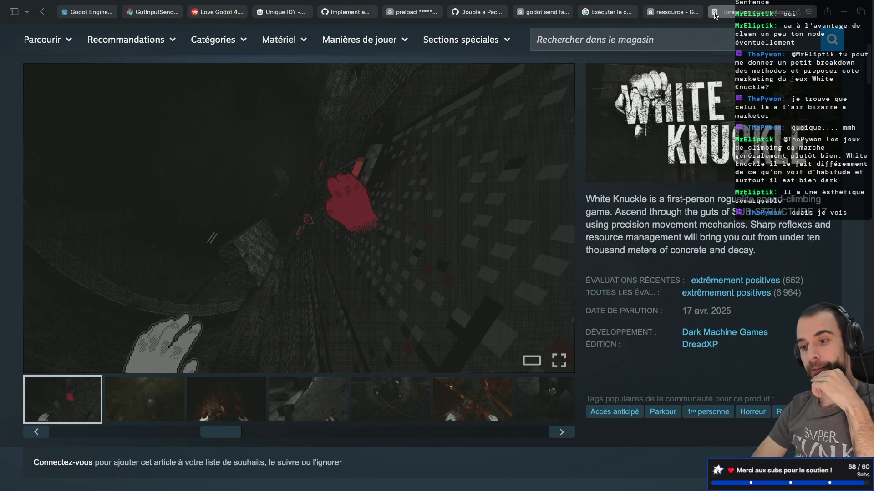
click(714, 15)
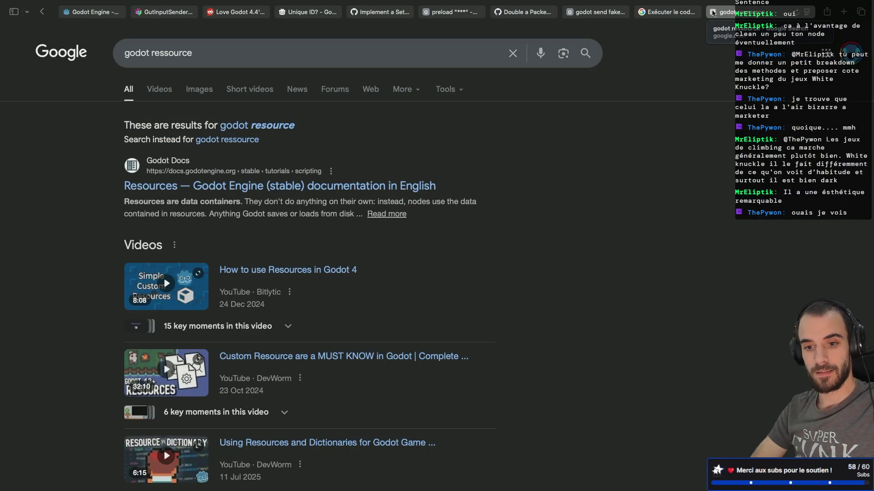
- Switch from the browser back to the Godot editor with Cmd+Tab
key(super+Tab)
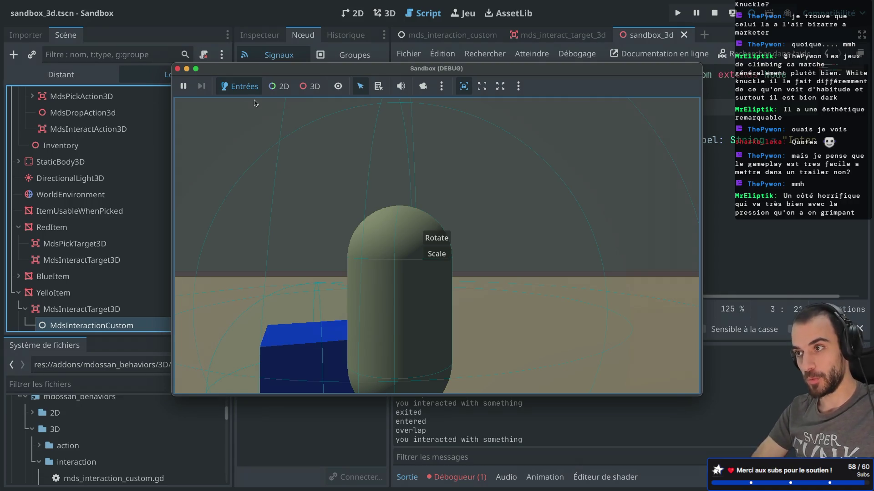
- Stop the Sandbox debug game, enlarge the FileSystem dock, and close the three open scene tabs
click(177, 69)
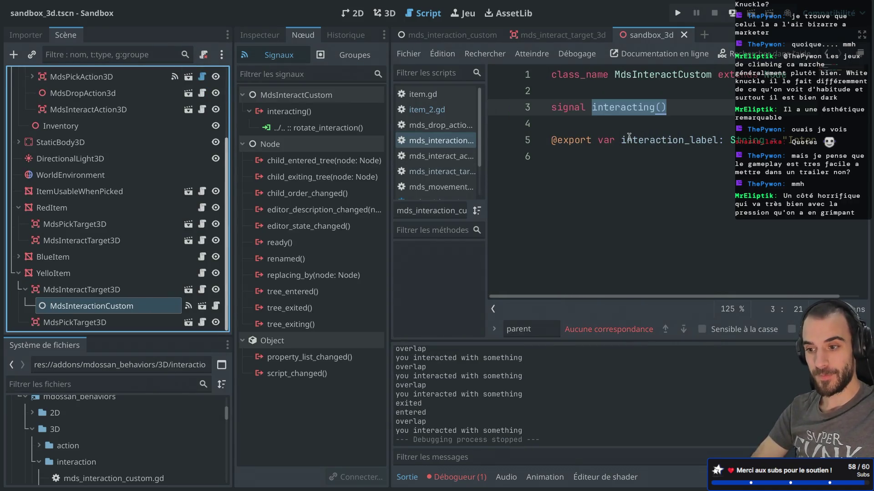
click(684, 35)
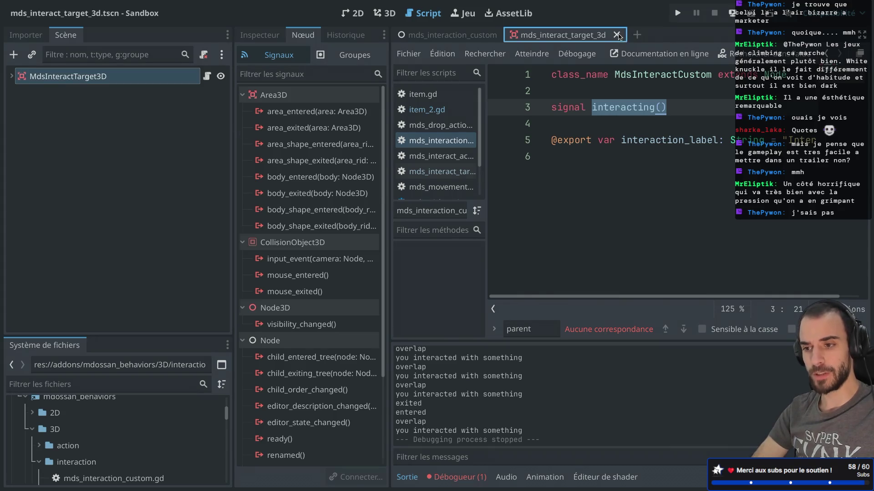
click(617, 35)
drag(135, 337, 136, 210)
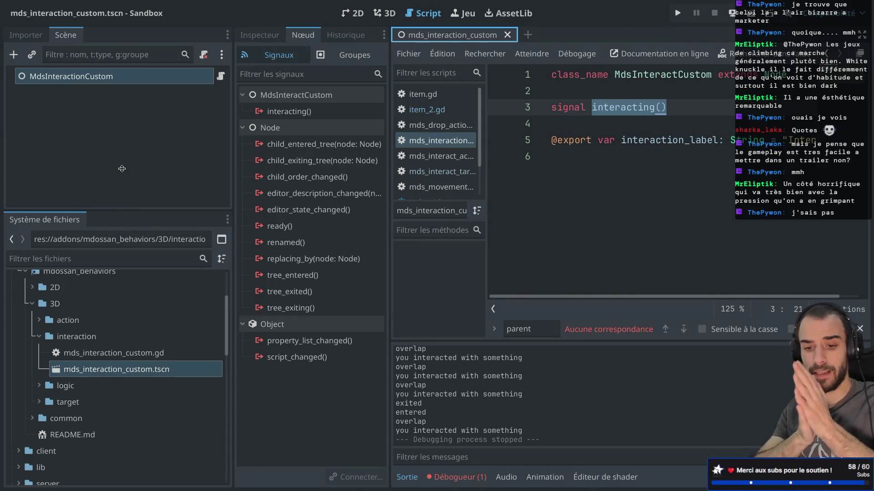
click(507, 35)
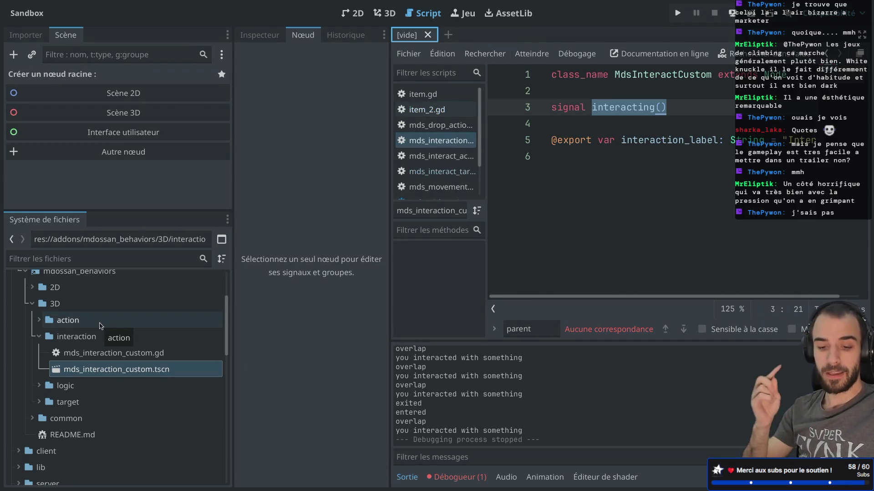
- Collapse the interaction and 3D folders in the FileSystem dock
click(39, 337)
scroll(28, 386, down, 5)
scroll(28, 387, up, 5)
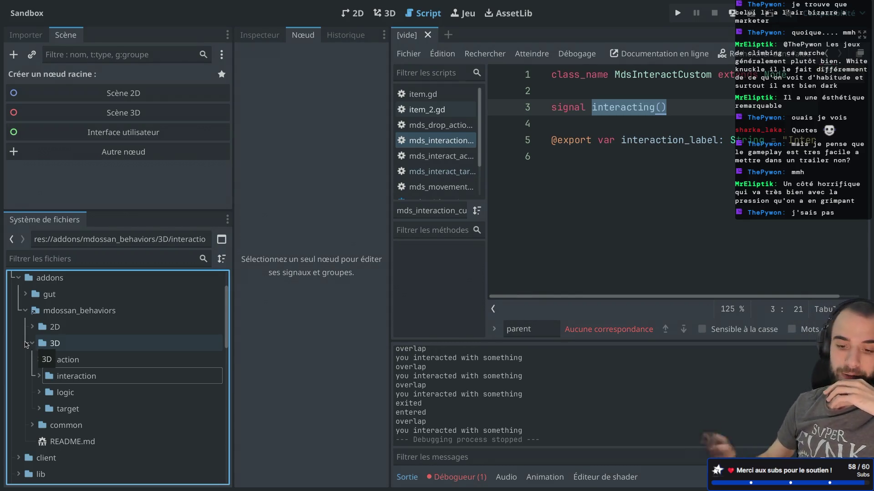
click(32, 344)
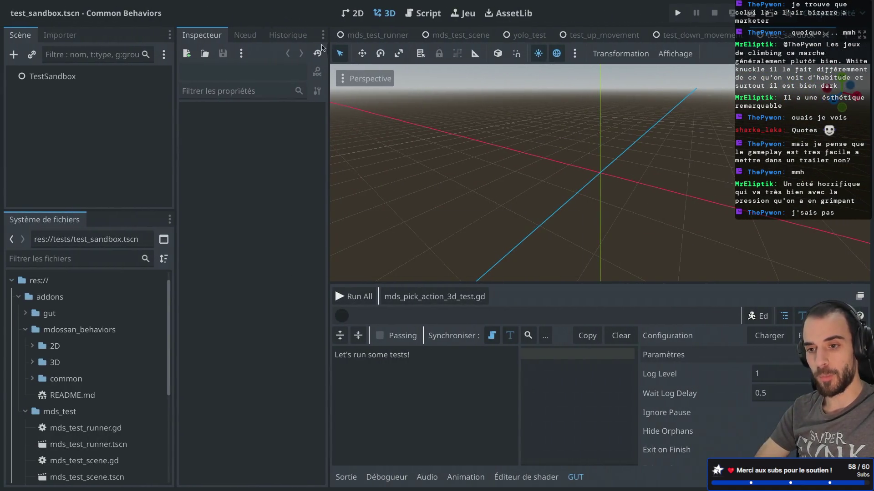
- Select mds_test/test_up_movement.tscn and duplicate it with Ctrl+D
scroll(59, 403, down, 5)
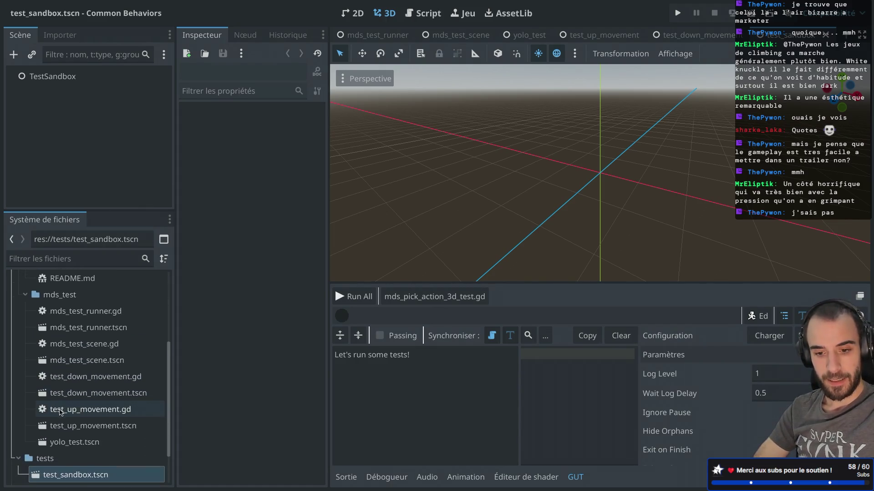
click(84, 423)
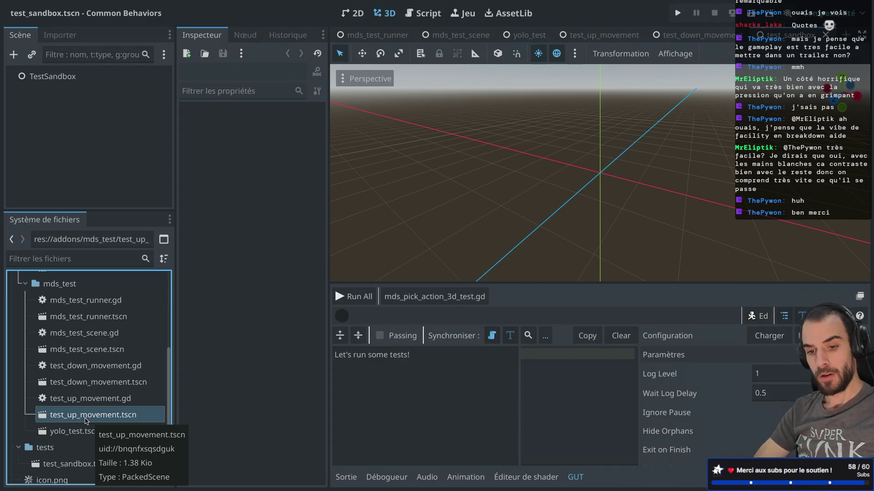
key(ctrl+d)
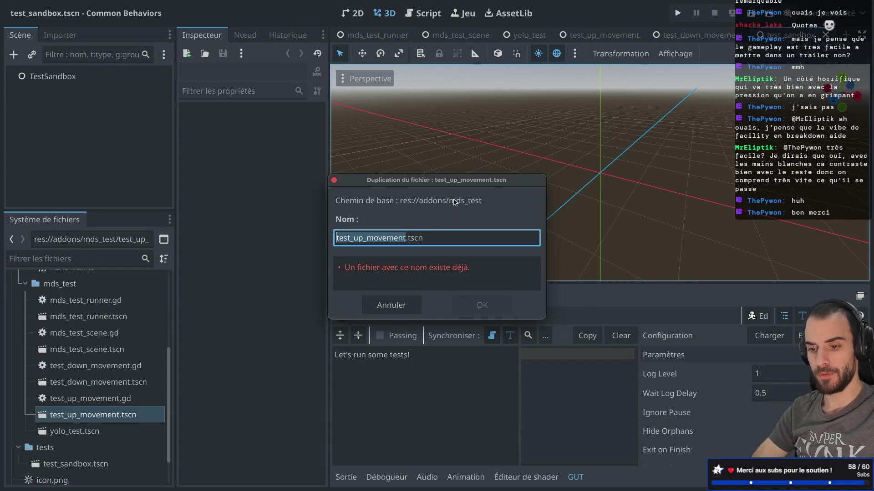
- Name the duplicate test_pick_action.tscn by replacing up_movement with pick_action, and confirm
click(394, 241)
drag(358, 240, 408, 240)
key(BackSpace)
key(BackSpace)
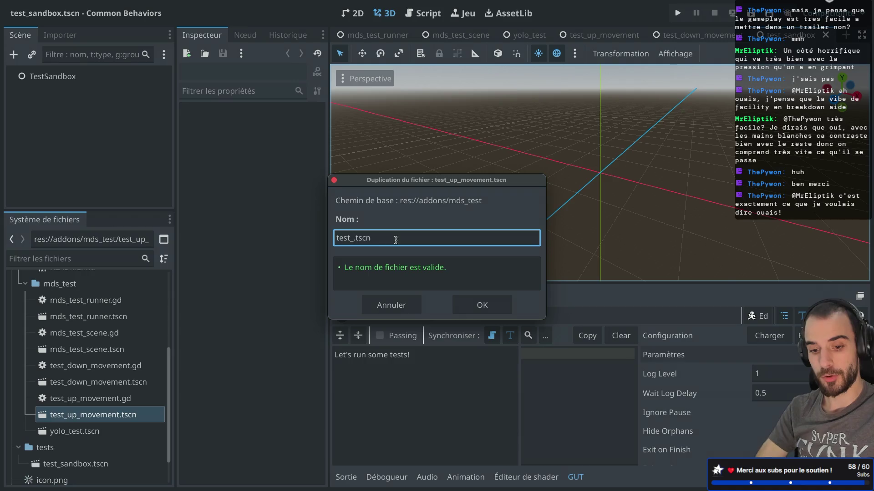
text(d)
key(BackSpace)
text(d)
key(BackSpace)
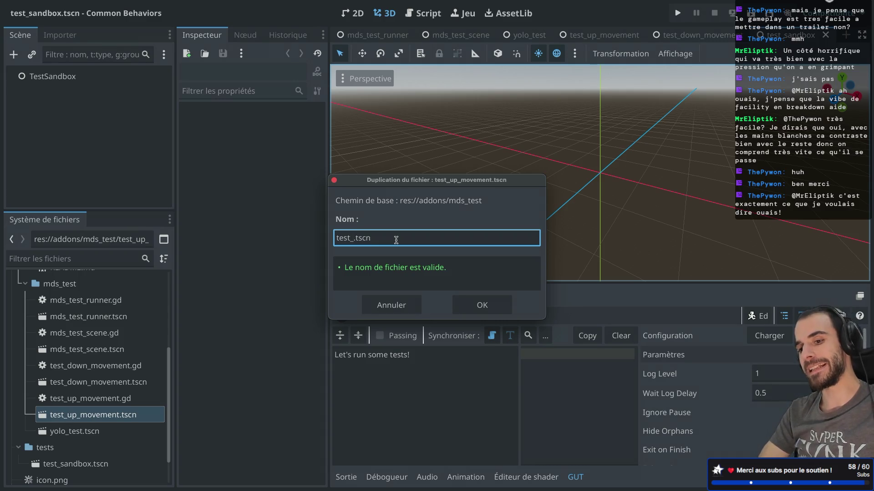
text(pick_action)
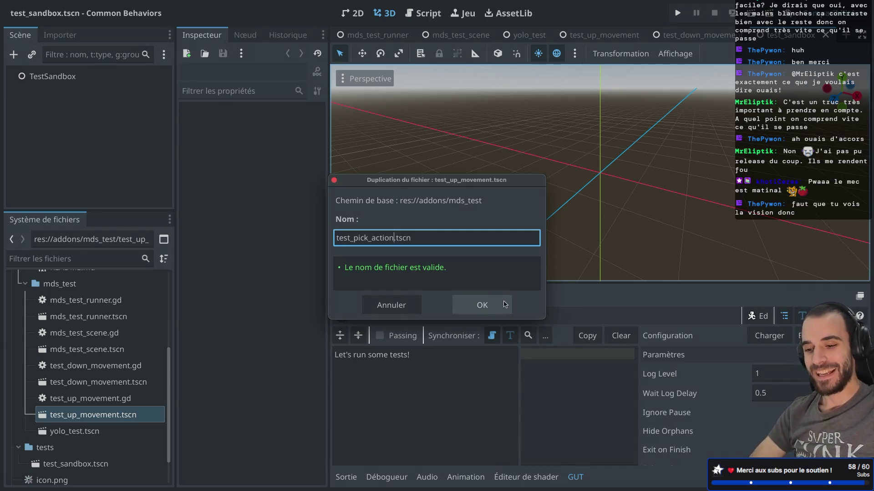
click(474, 309)
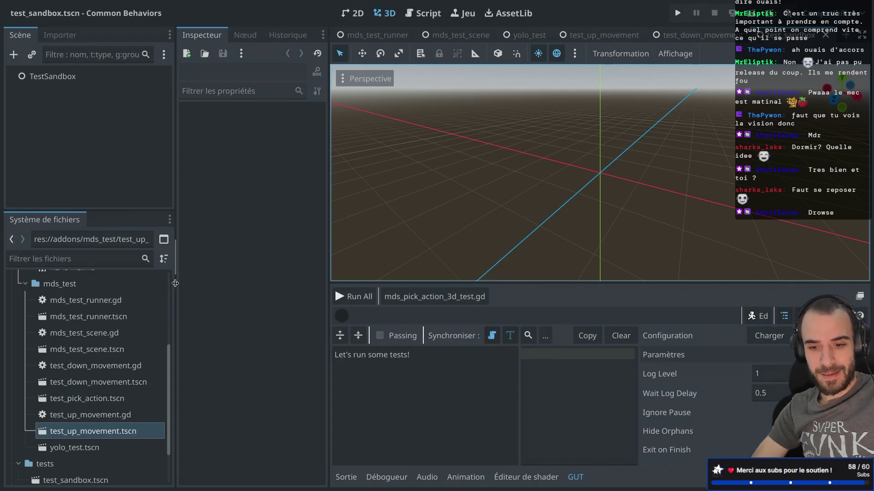
- Widen the Scene and FileSystem docks
drag(175, 268, 192, 267)
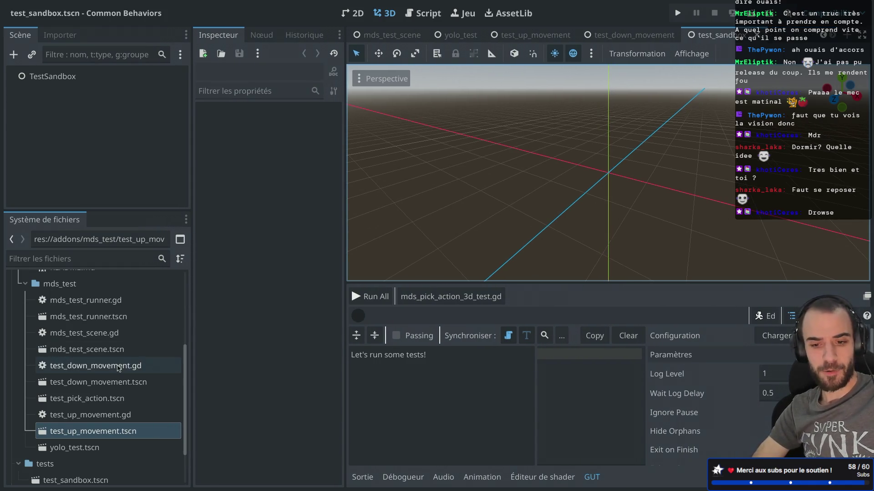
scroll(114, 355, up, 2)
scroll(117, 366, down, 4)
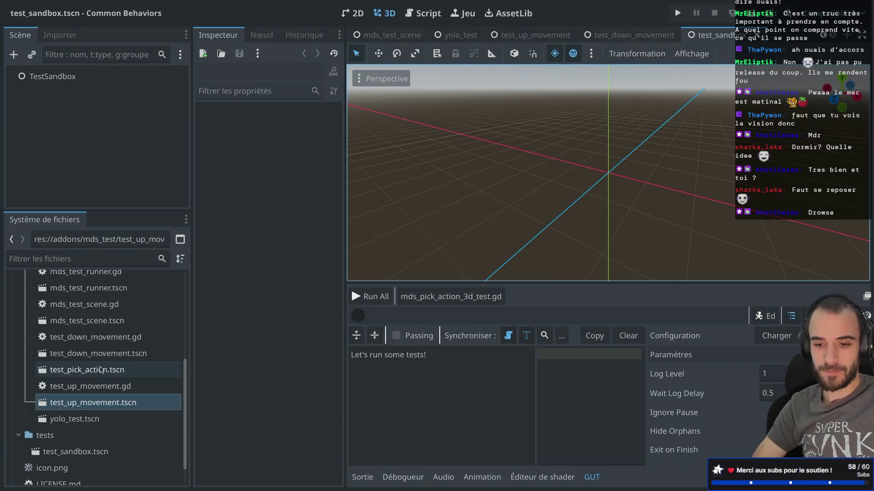
drag(191, 198, 201, 199)
scroll(100, 384, up, 3)
scroll(98, 386, down, 1)
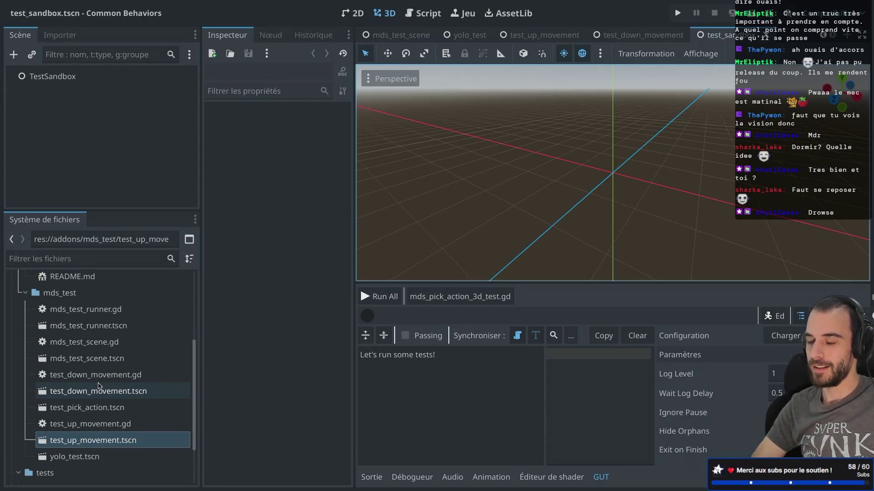
scroll(98, 386, up, 1)
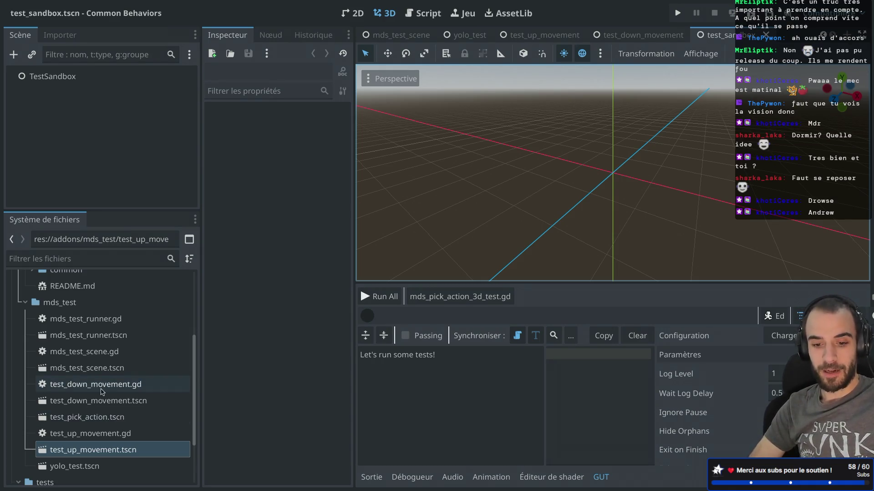
scroll(100, 392, down, 3)
scroll(101, 392, up, 4)
scroll(101, 392, up, 10)
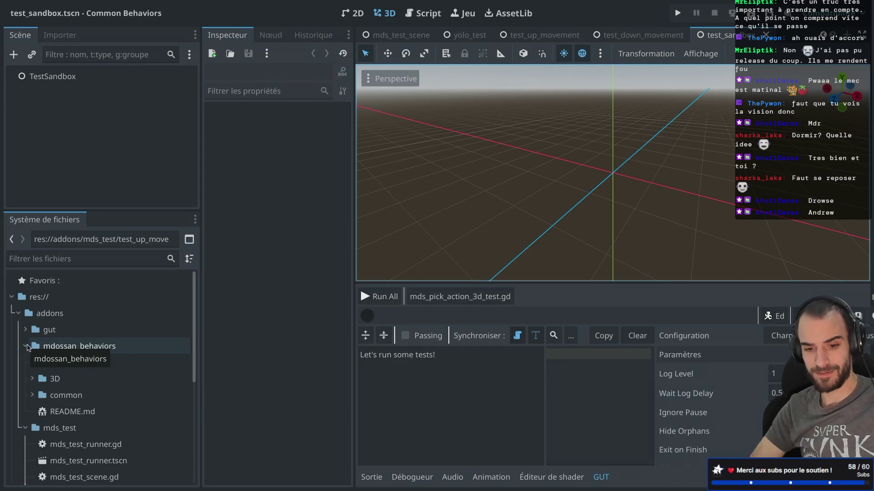
- Locate test_pick_action.tscn under mdossan_behaviors and open the scene
click(26, 346)
click(26, 346)
scroll(105, 391, down, 5)
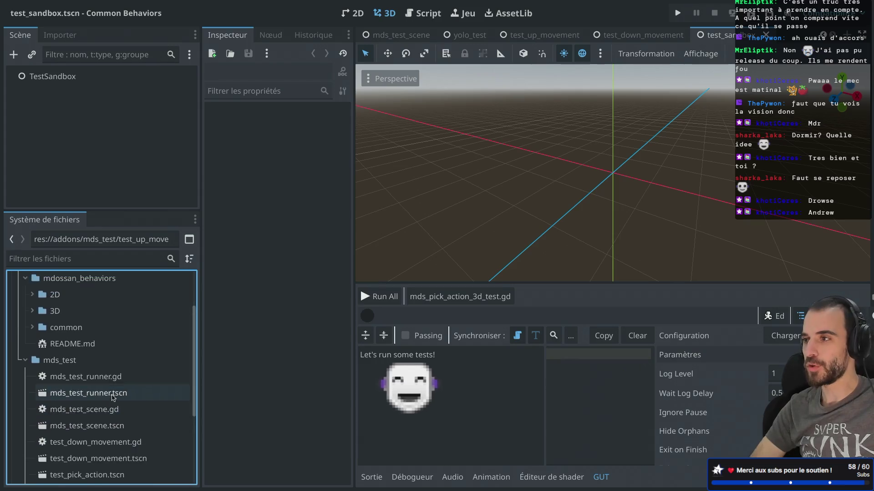
scroll(113, 398, down, 1)
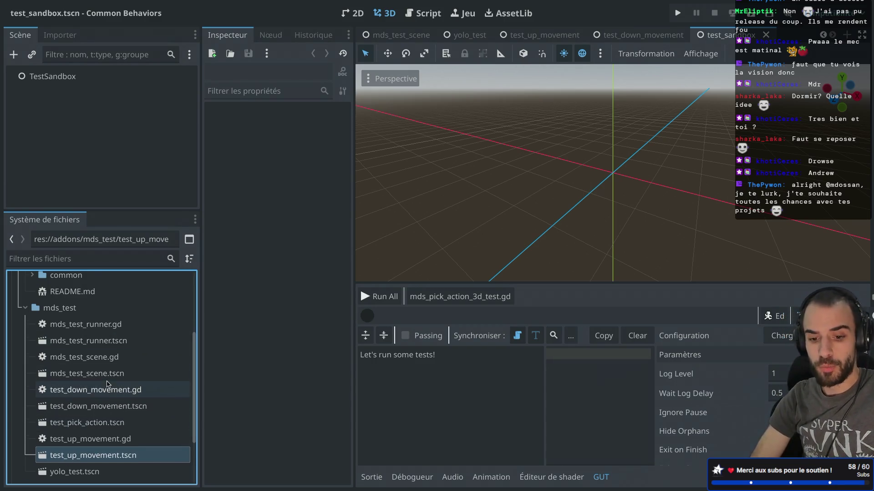
scroll(108, 385, down, 3)
scroll(78, 346, up, 3)
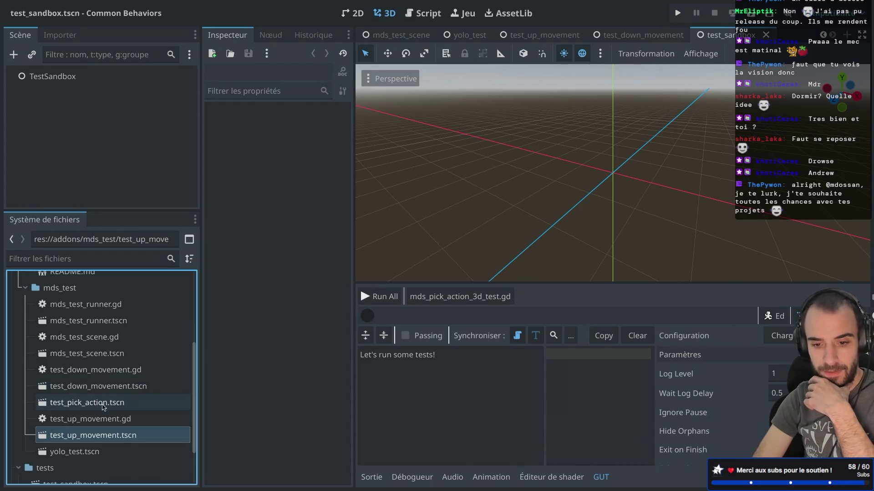
click(91, 407)
double_click(91, 406)
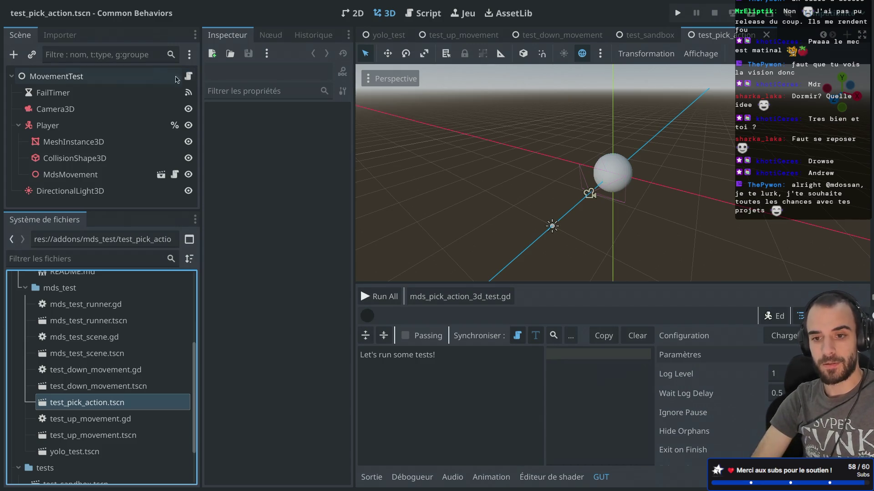
- Rename the MovementTest root node to TestPickAction and make the scene tree panel taller
right_click(149, 80)
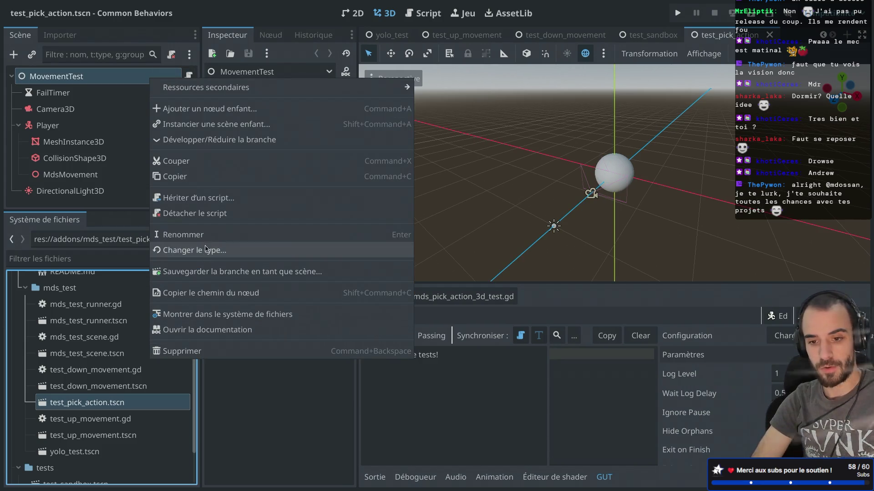
click(206, 218)
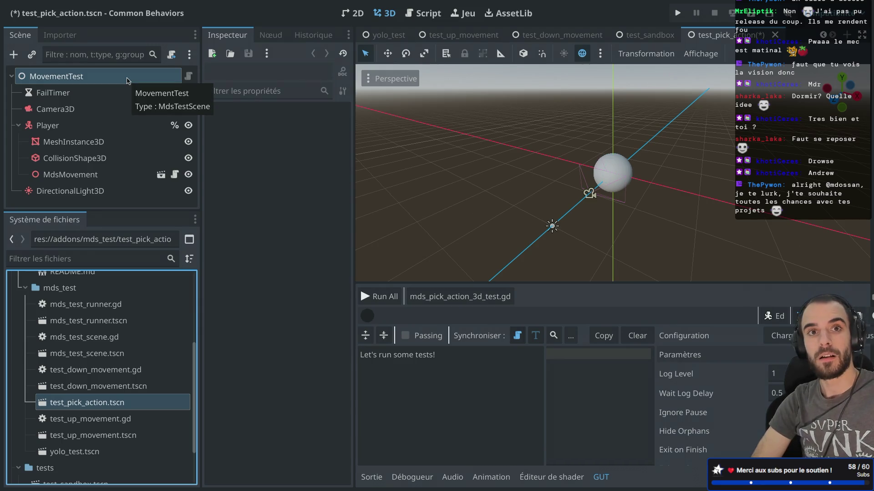
double_click(75, 81)
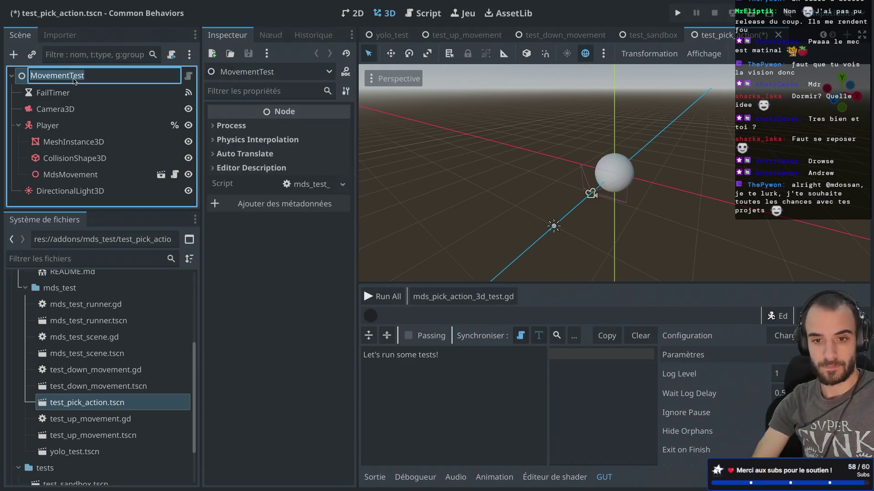
text(TestPi)
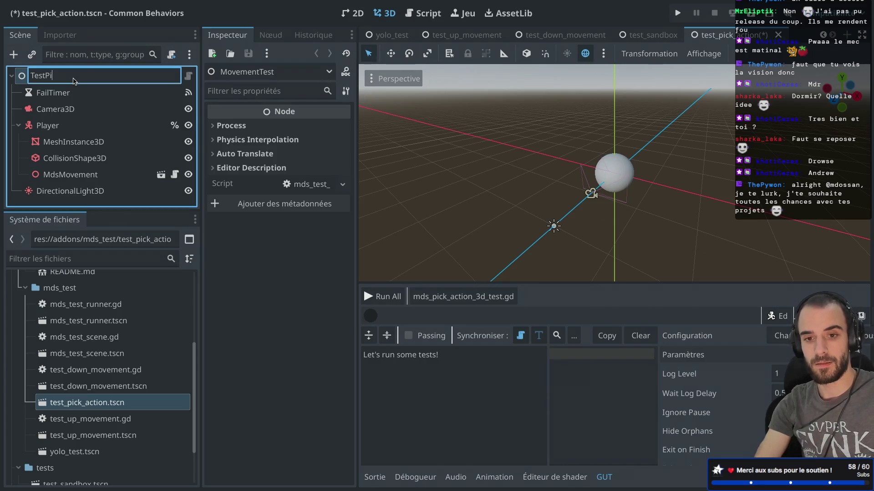
text(ckAction)
key(Return)
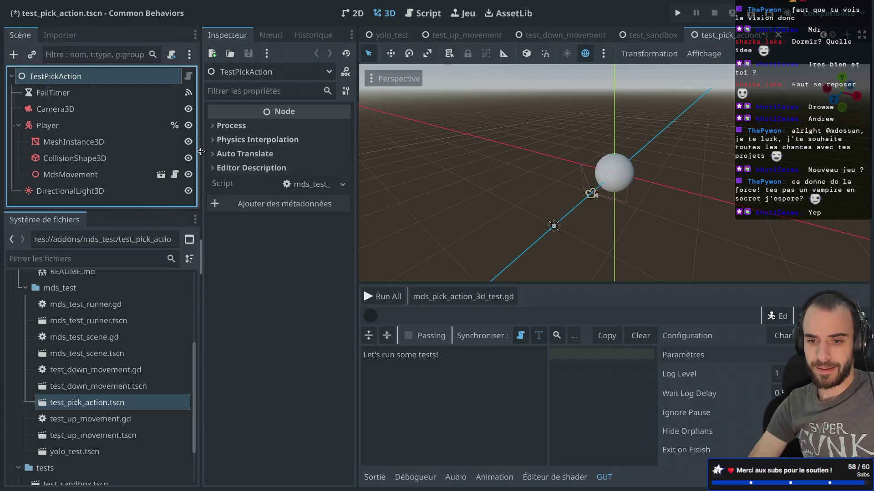
mouse_move(200, 152)
mouse_down()
mouse_move(209, 152)
mouse_move(200, 152)
mouse_up()
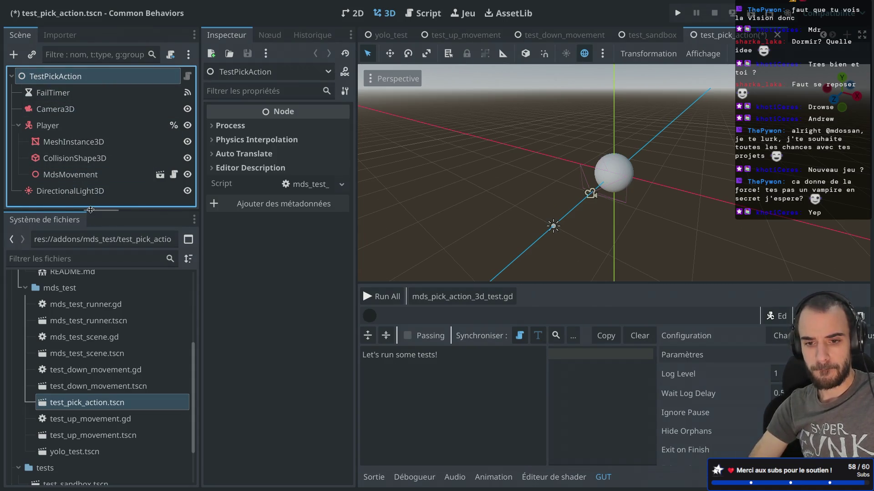
drag(91, 210, 90, 246)
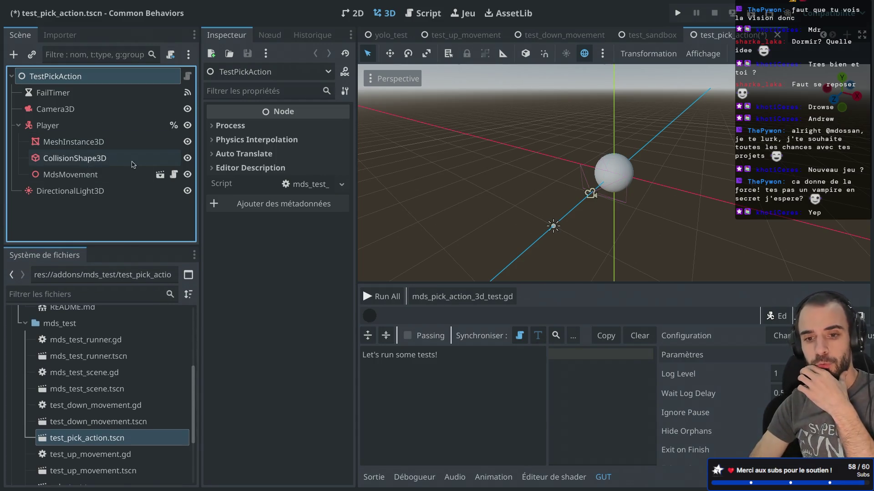
- Delete the MdsMovement node from the scene
click(80, 178)
right_click(84, 177)
click(138, 485)
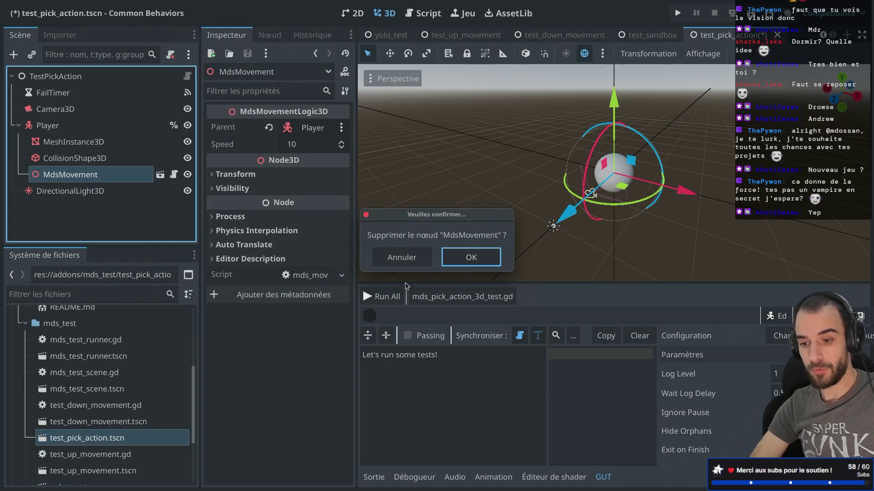
click(474, 257)
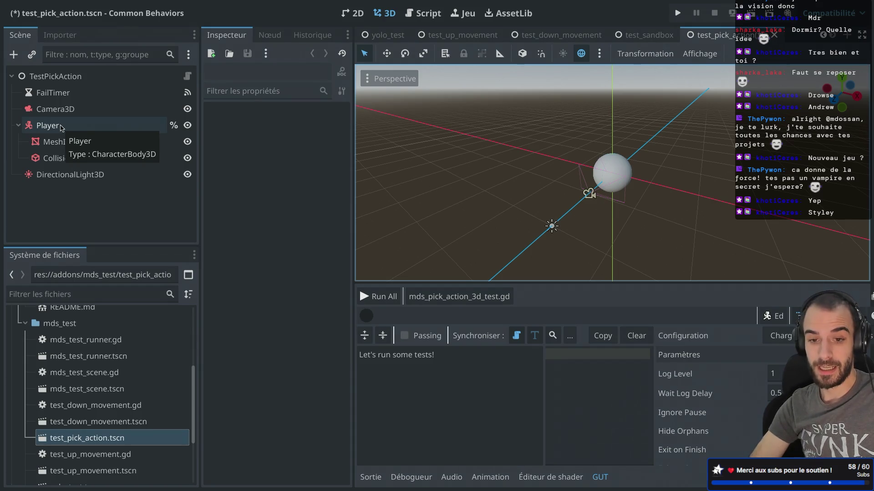
- Instance mds_pick_action_3d.tscn as a child of Player
click(62, 128)
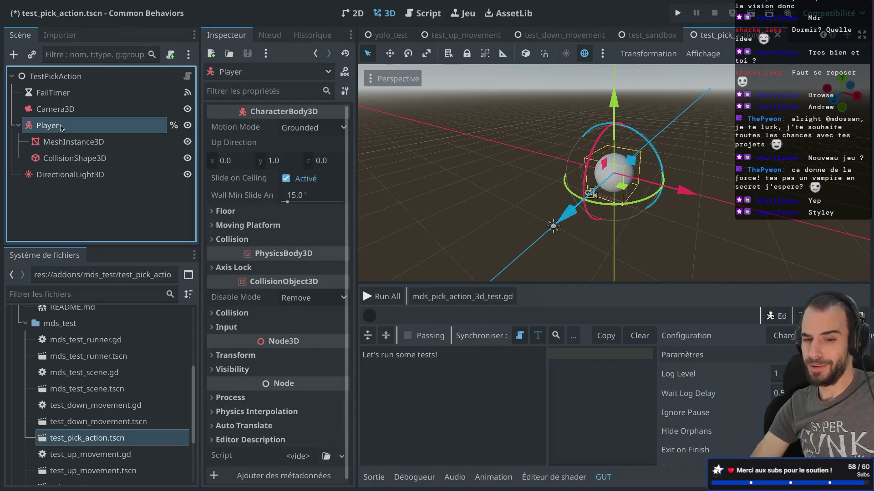
key(ctrl+shift+a)
text(pac)
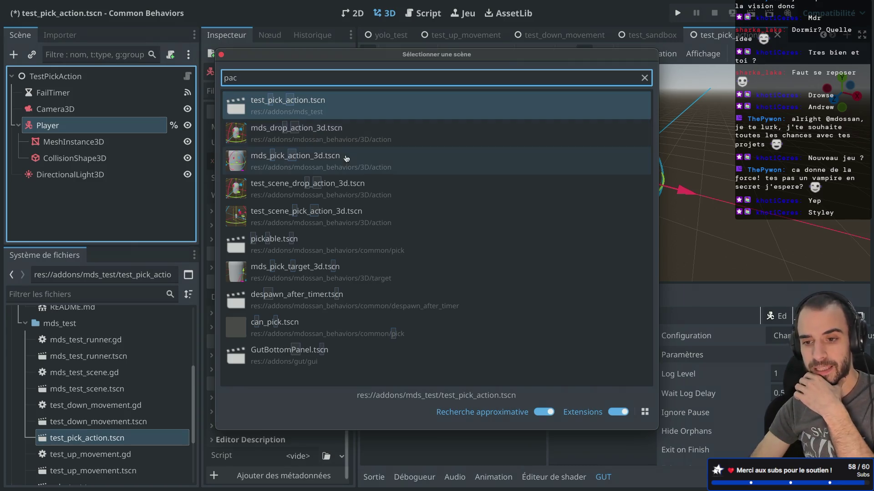
double_click(319, 164)
- Assign Player as the MdsPickAction3D node's Parent property
click(318, 164)
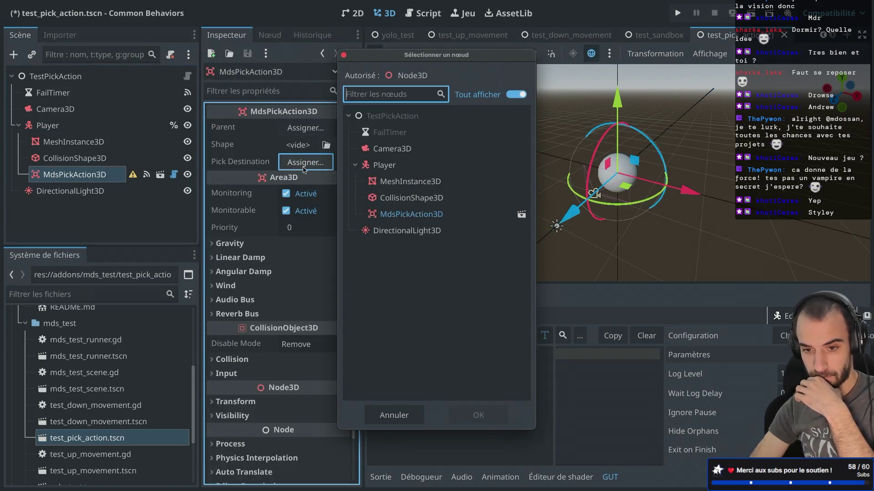
click(342, 56)
mouse_move(133, 178)
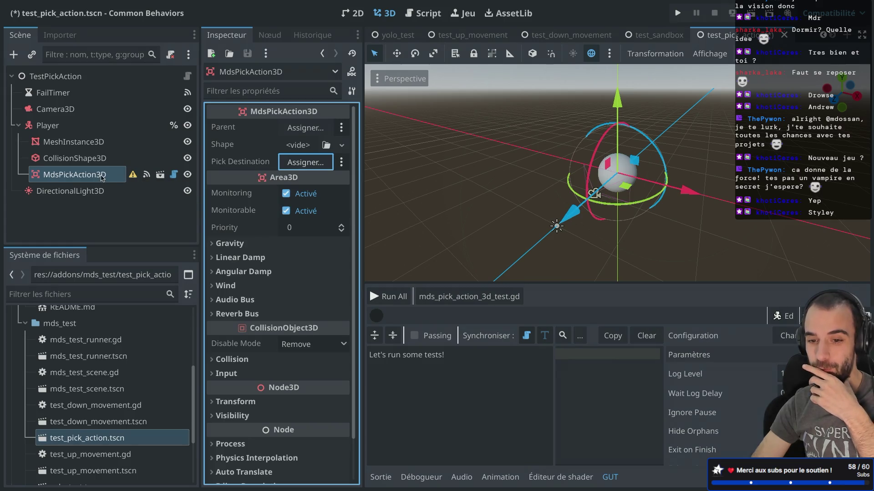
click(306, 128)
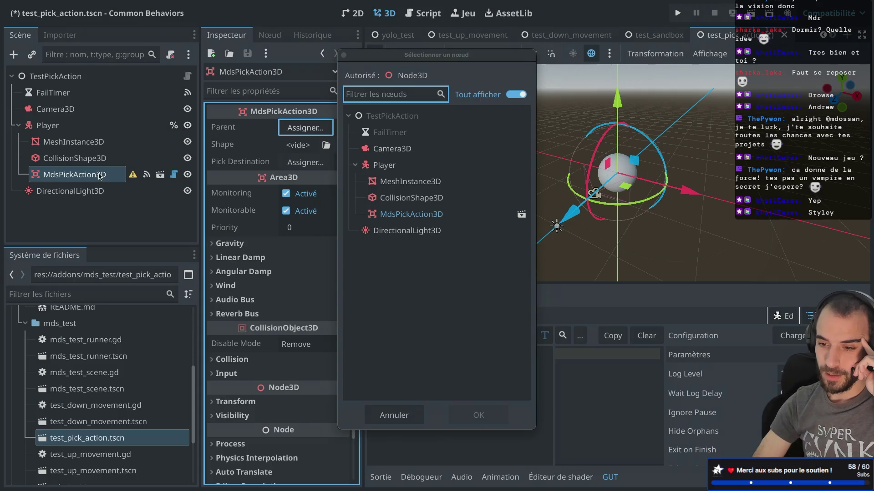
double_click(384, 164)
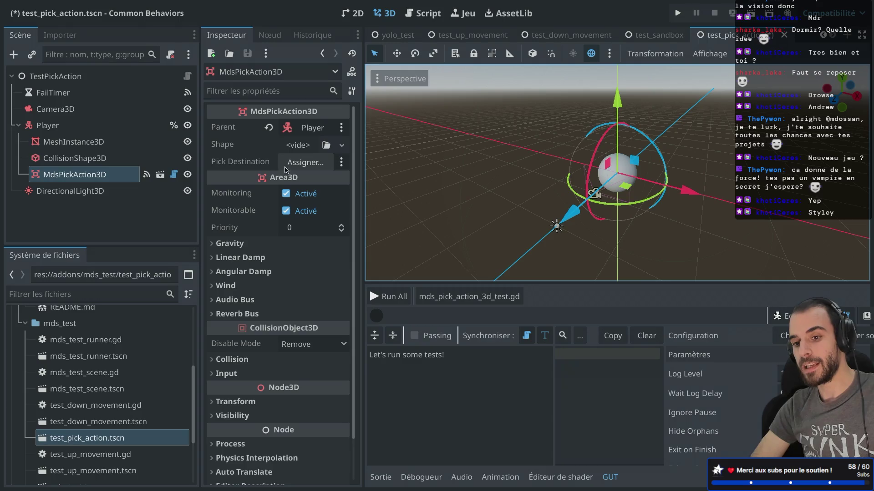
- Add a Marker3D child under the Player node
click(72, 127)
key(ctrl+a)
text(mark)
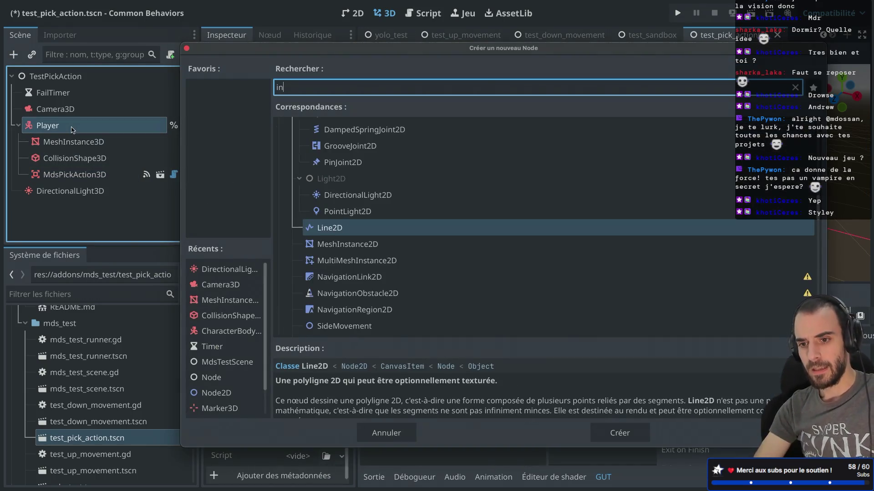
double_click(328, 211)
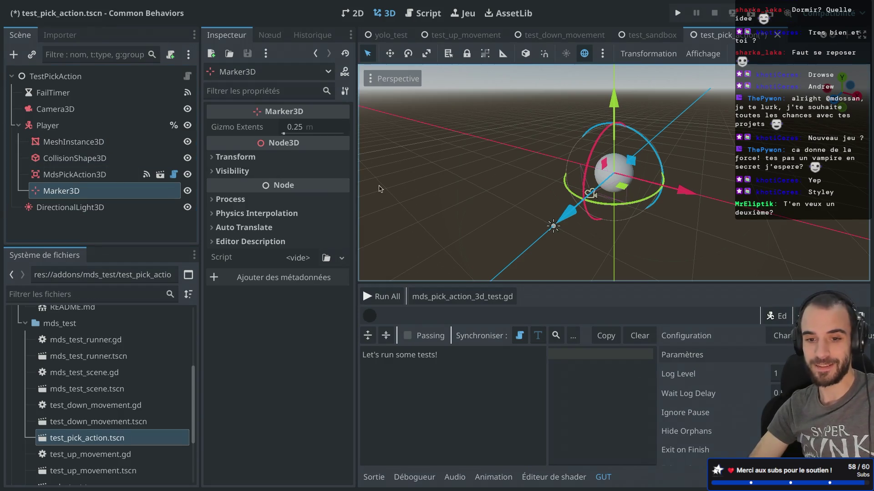
- With snapping enabled, move the Marker3D 0.583 along X, then switch to the Sandbox window
click(92, 161)
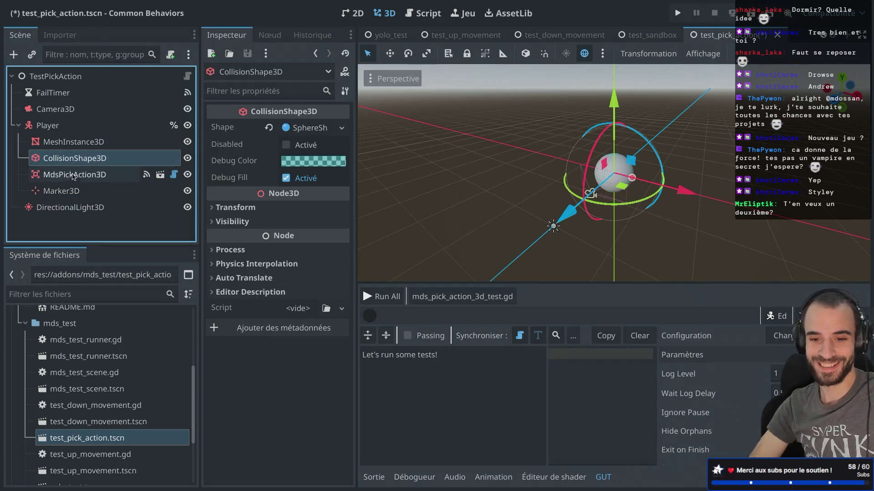
click(61, 190)
drag(685, 190, 685, 191)
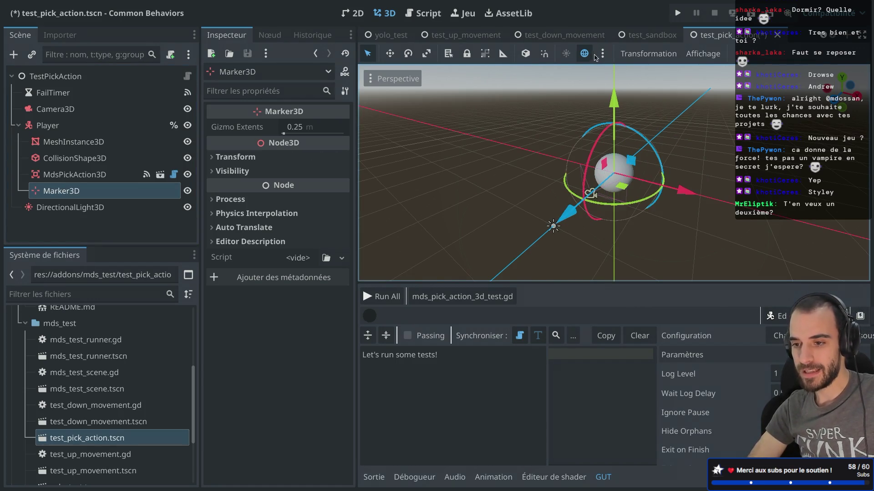
click(542, 59)
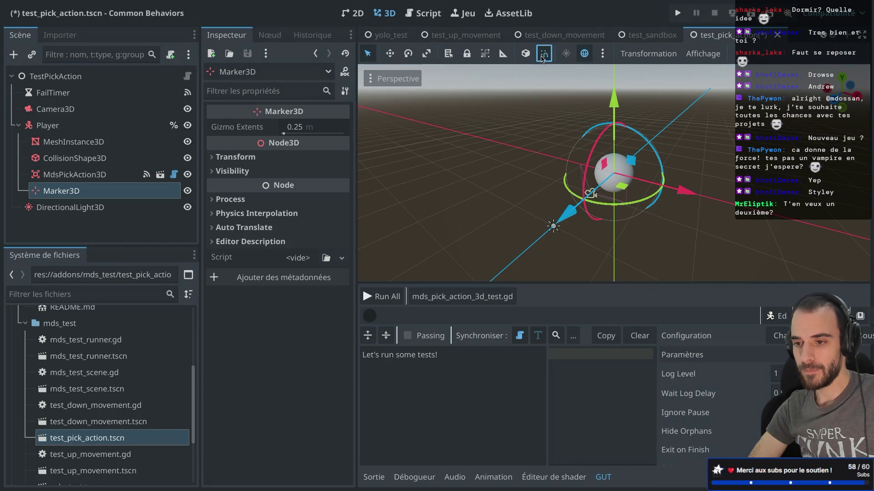
mouse_move(688, 191)
mouse_down()
mouse_move(724, 200)
mouse_move(674, 184)
mouse_up()
scroll(651, 177, up, 5)
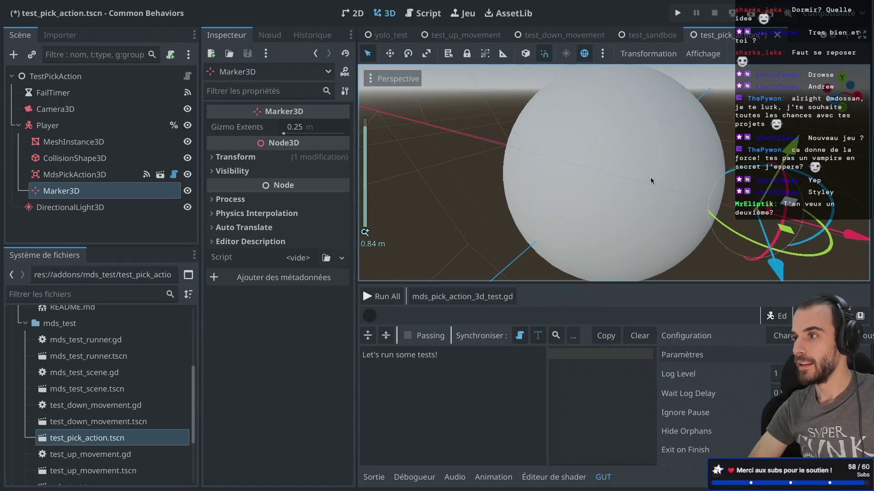
key(alt+Tab)
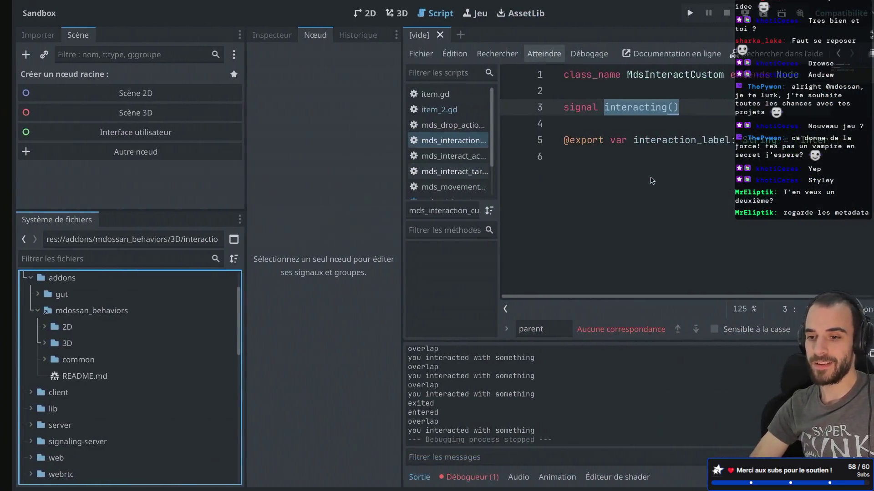
- Search for 'godot metadata' in a new browser tab
key(super+Tab)
key(super+t)
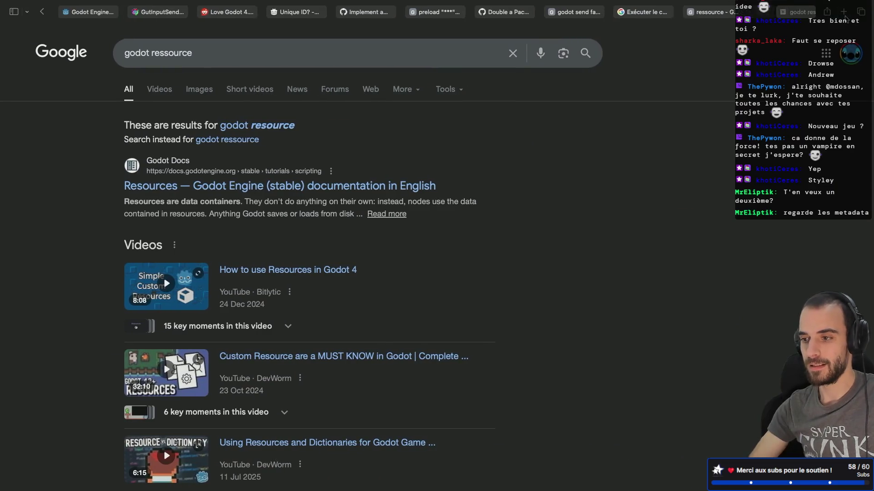
text(godot metadata)
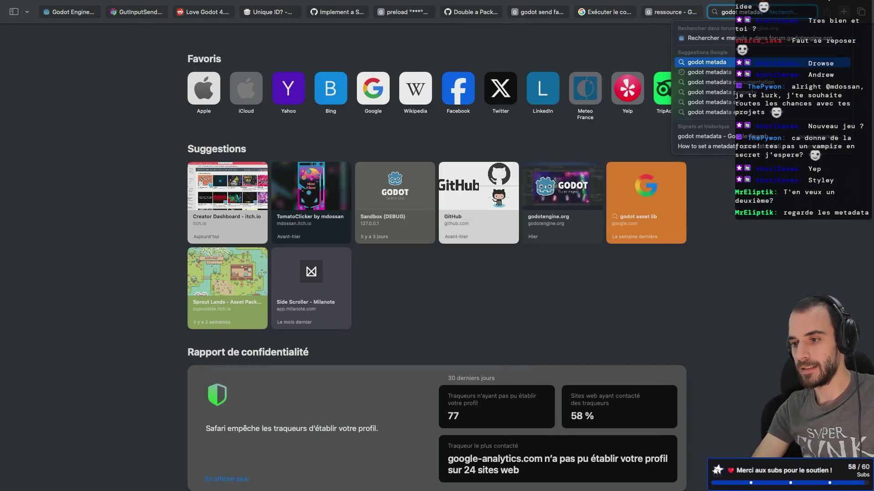
key(Return)
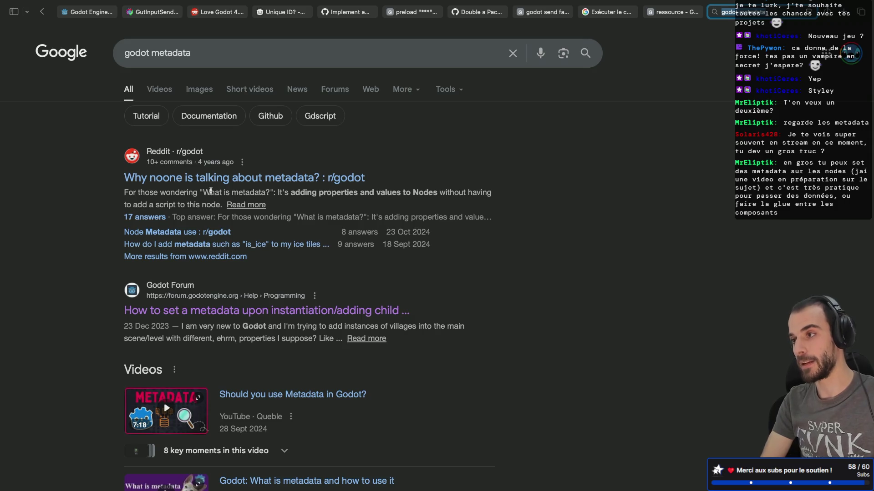
scroll(196, 305, down, 5)
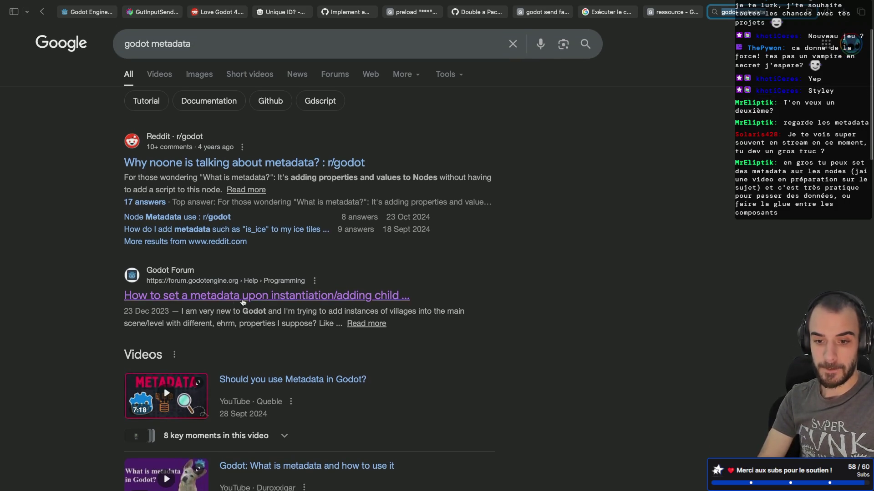
scroll(195, 307, down, 4)
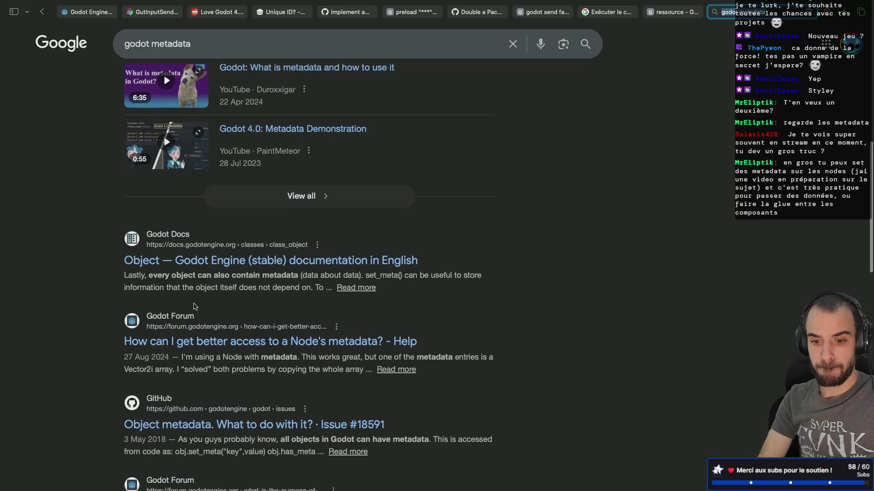
scroll(194, 307, down, 1)
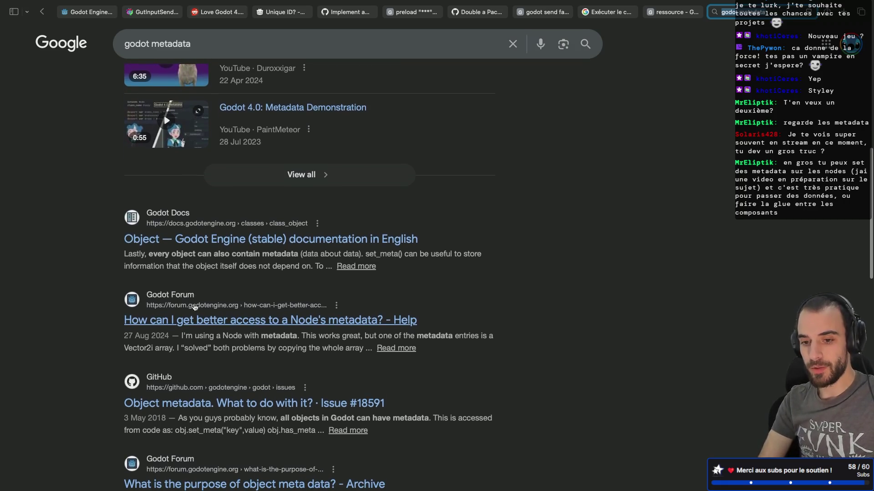
scroll(195, 308, up, 1)
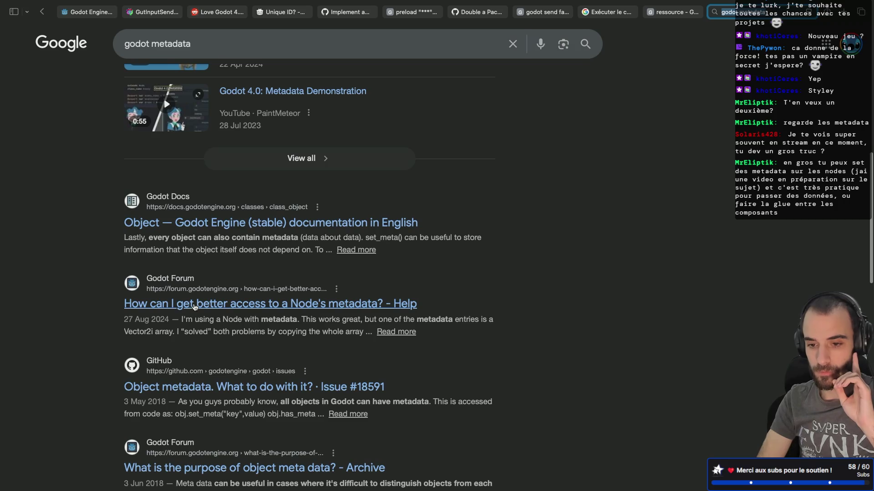
scroll(212, 301, down, 1)
scroll(225, 269, up, 1)
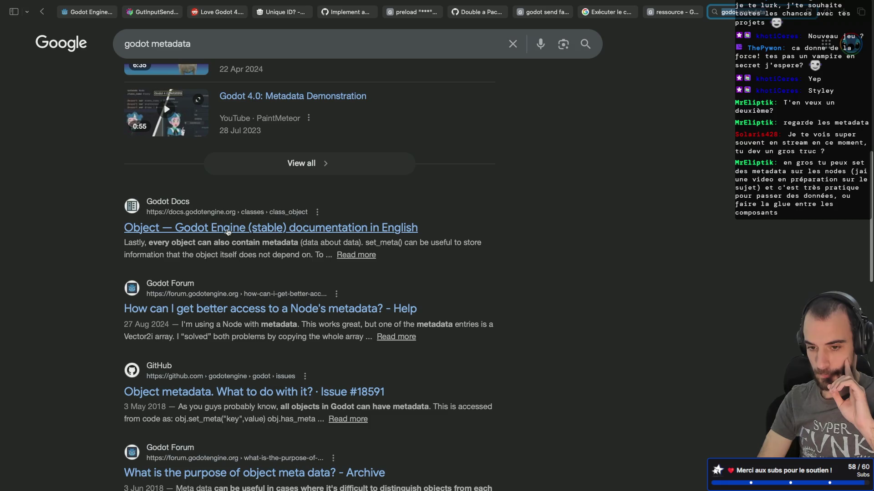
scroll(226, 246, down, 6)
scroll(223, 257, up, 4)
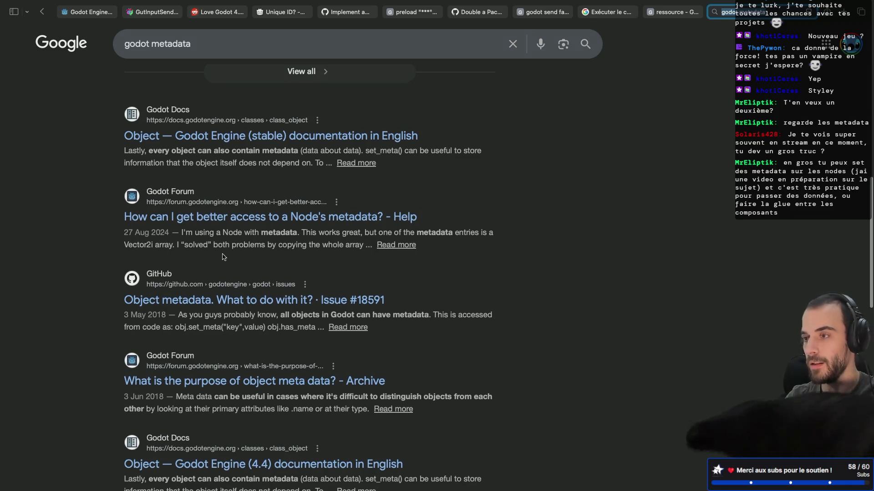
scroll(223, 257, down, 1)
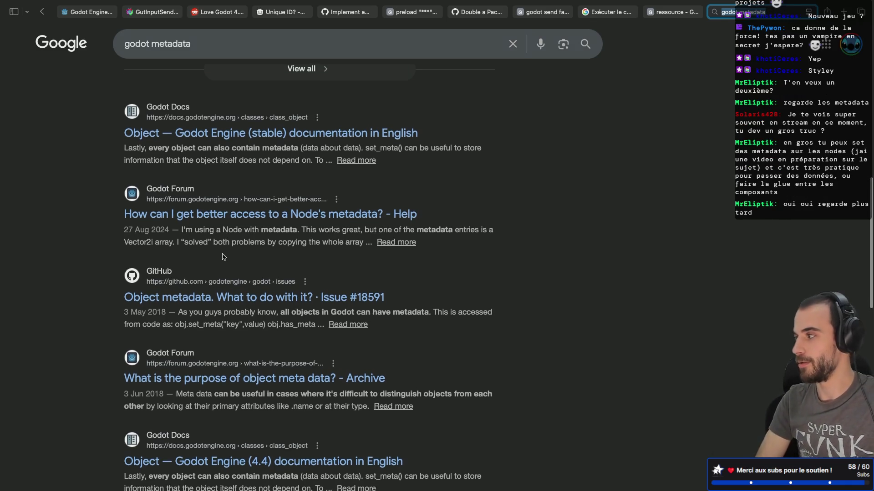
scroll(223, 257, down, 1)
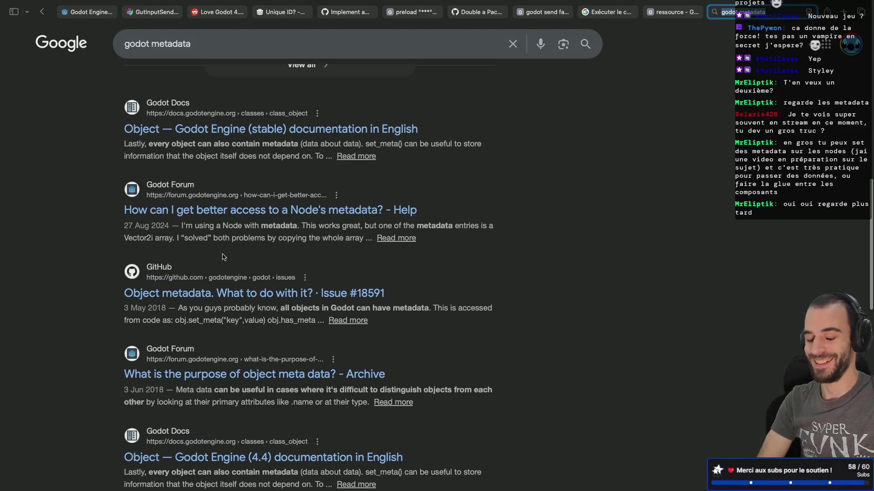
scroll(224, 257, down, 2)
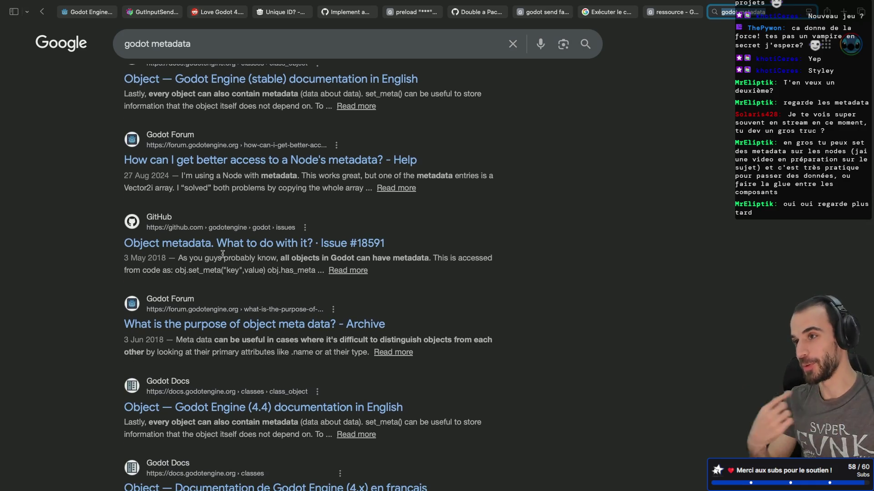
scroll(261, 291, down, 1)
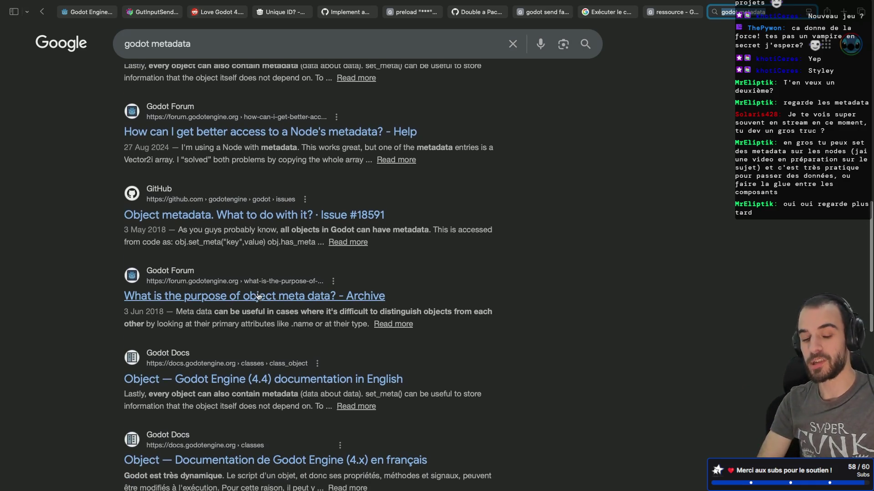
scroll(259, 296, down, 1)
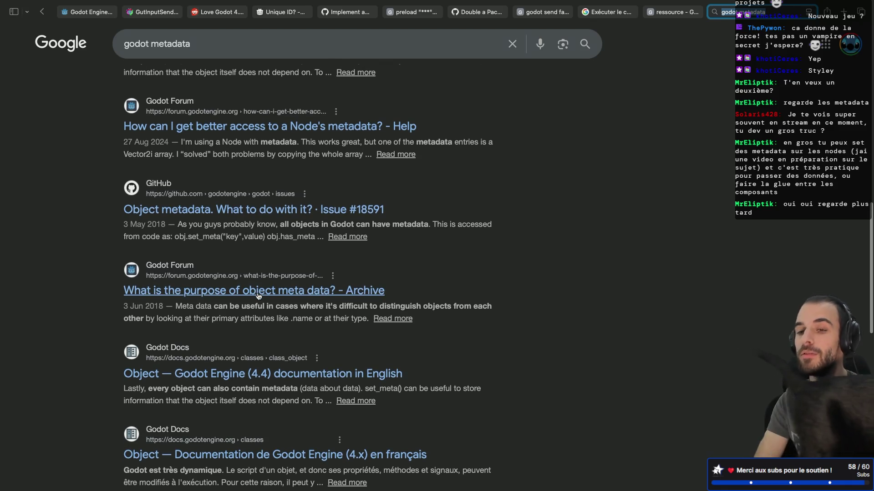
scroll(258, 296, down, 1)
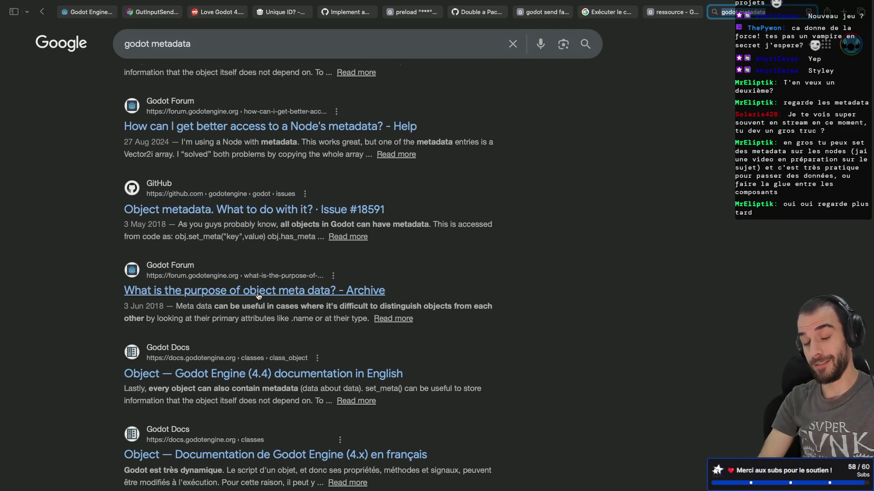
scroll(345, 275, down, 2)
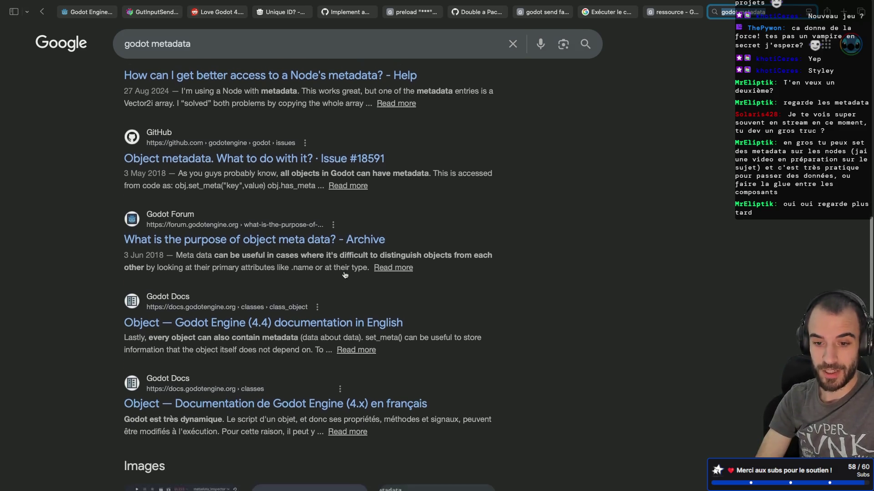
scroll(345, 276, up, 1)
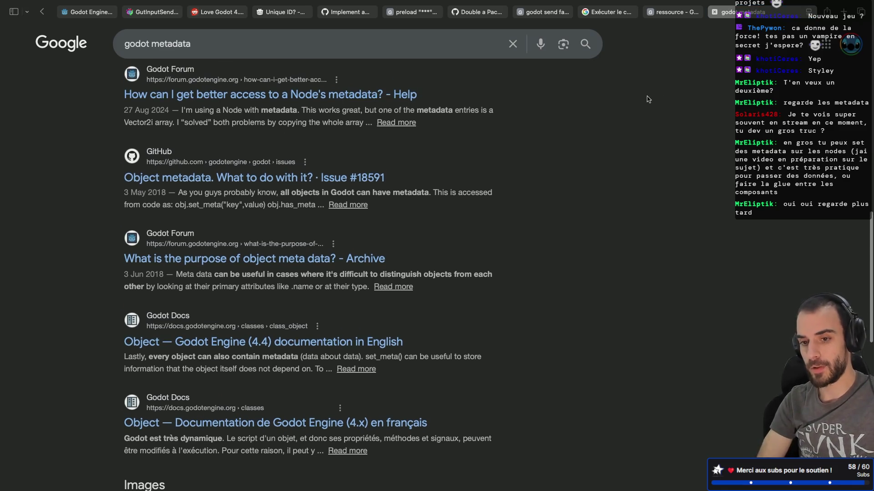
scroll(260, 122, up, 5)
scroll(273, 182, down, 7)
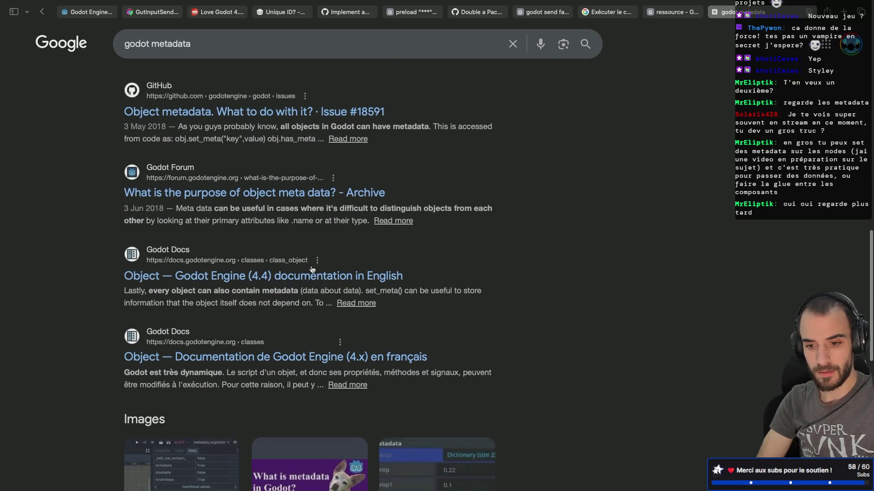
click(314, 276)
- Search the Object class reference page for 'metadata' and scroll to the match
scroll(505, 195, down, 5)
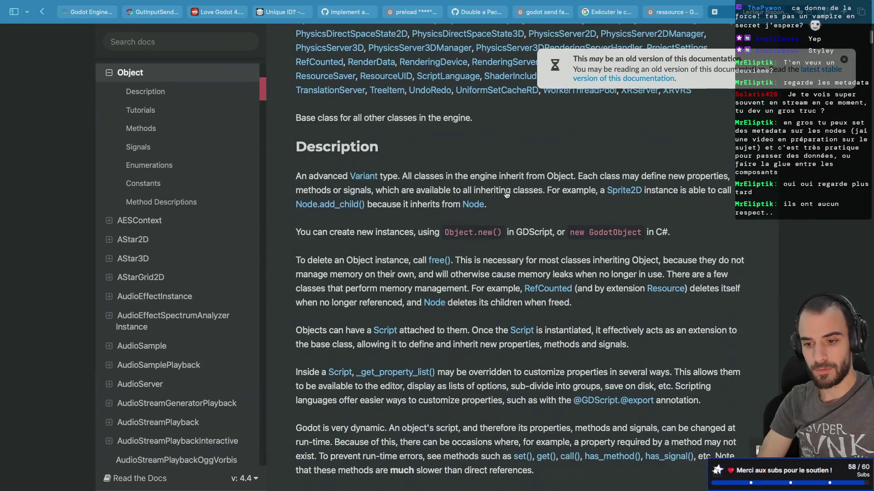
key(super+f)
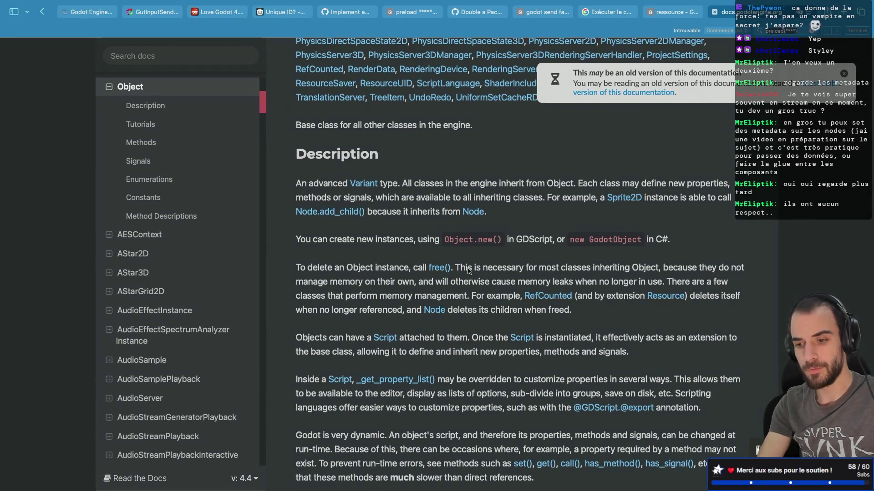
text(o)
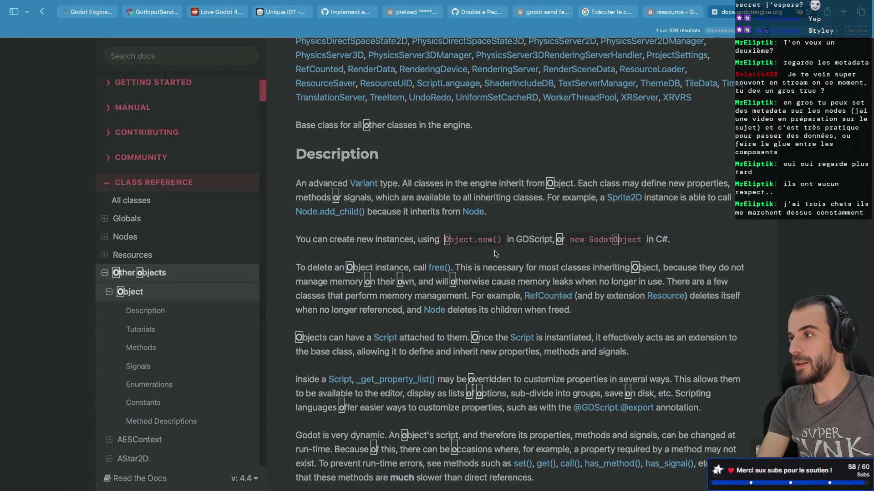
key(BackSpace)
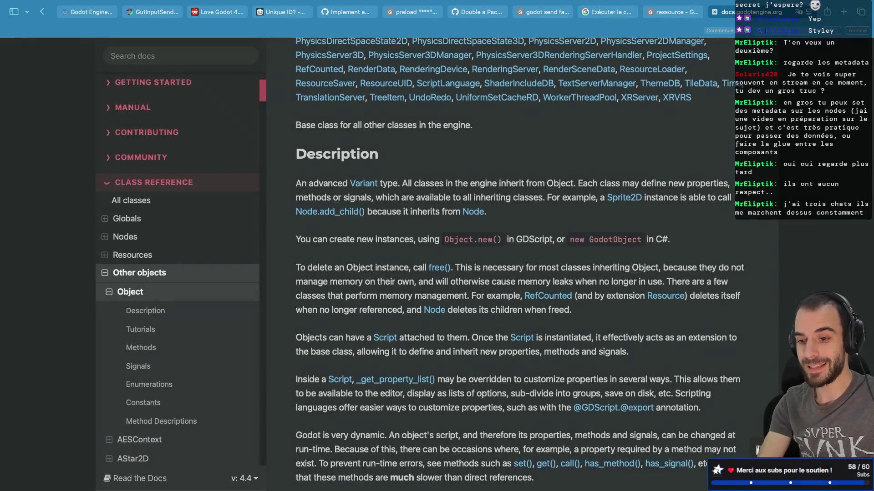
text(metadata)
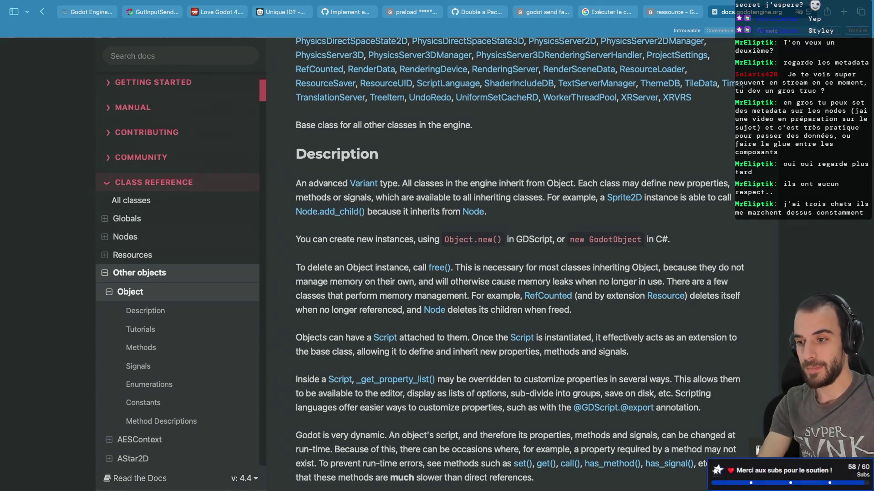
key(Return)
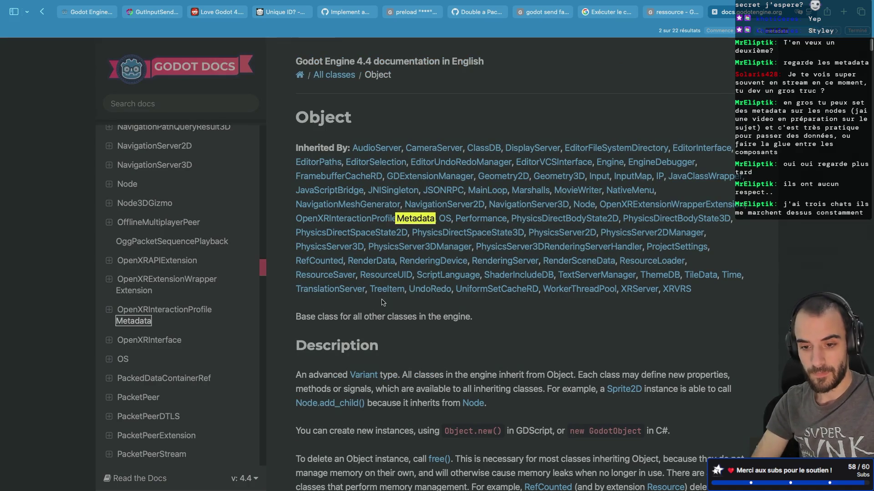
scroll(374, 336, down, 5)
scroll(373, 337, down, 6)
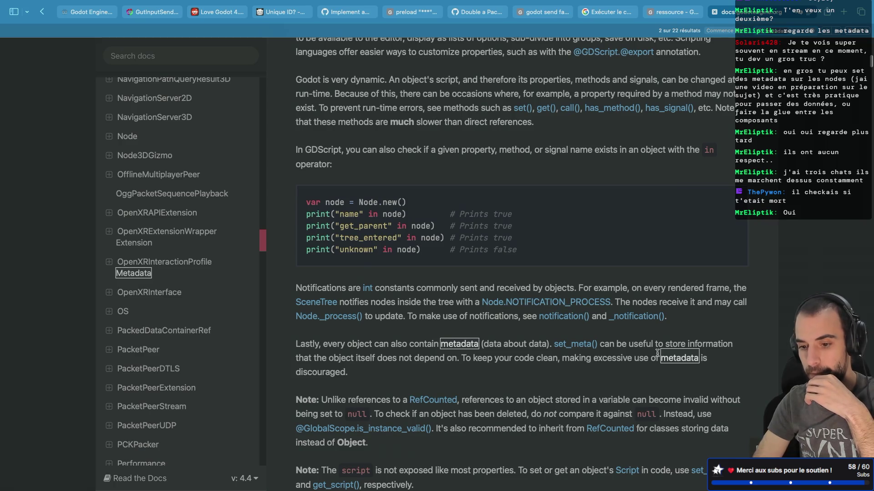
scroll(657, 353, down, 10)
scroll(657, 353, up, 5)
scroll(657, 353, up, 2)
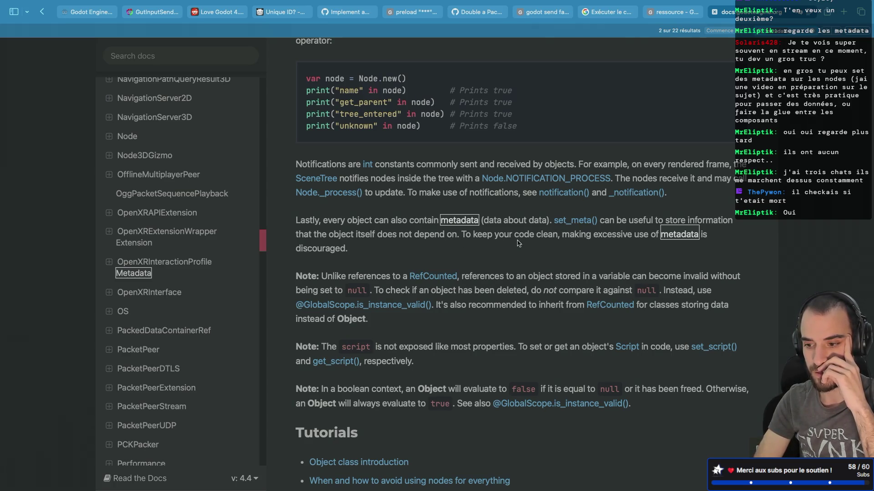
- Read through the metadata passage, then return to the Godot editor
double_click(310, 247)
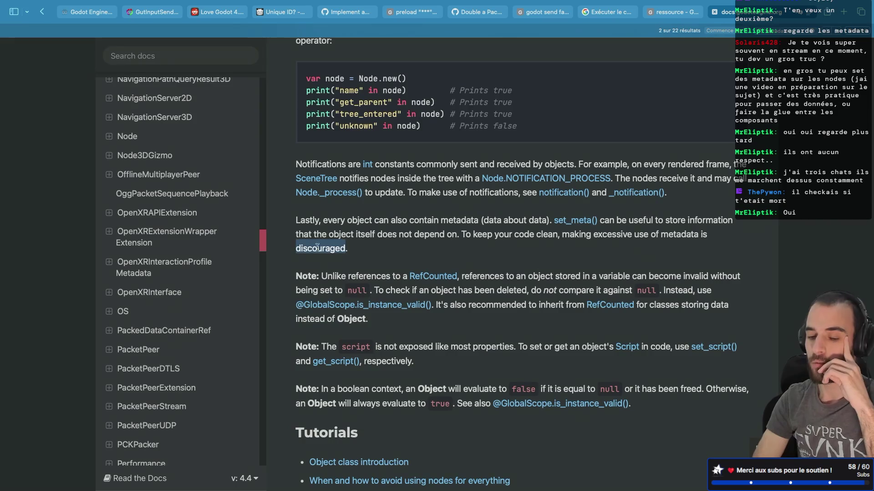
click(637, 236)
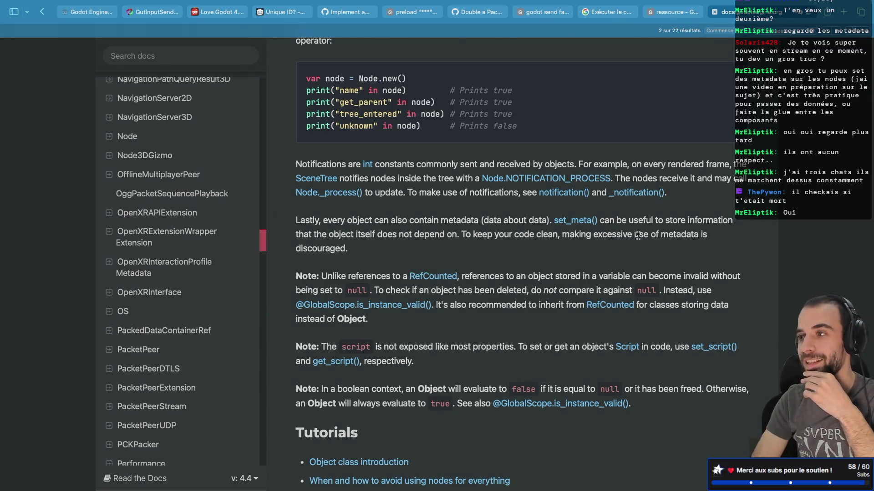
scroll(638, 236, down, 3)
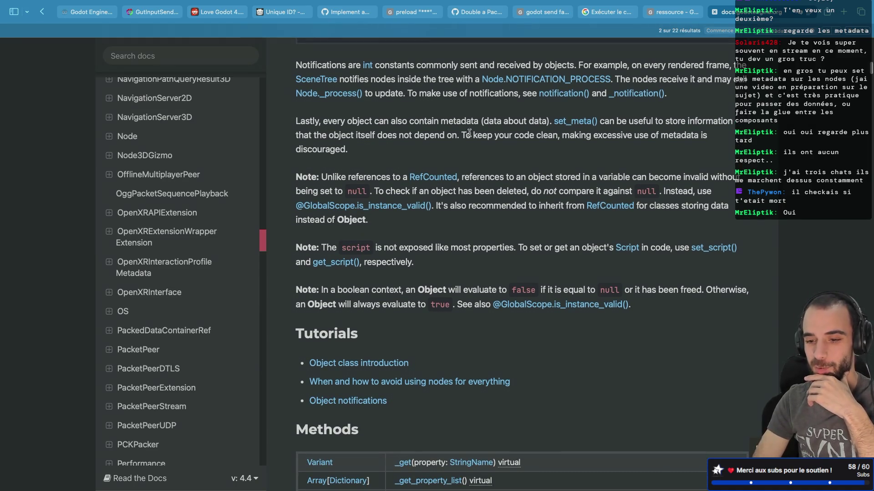
scroll(399, 163, down, 1)
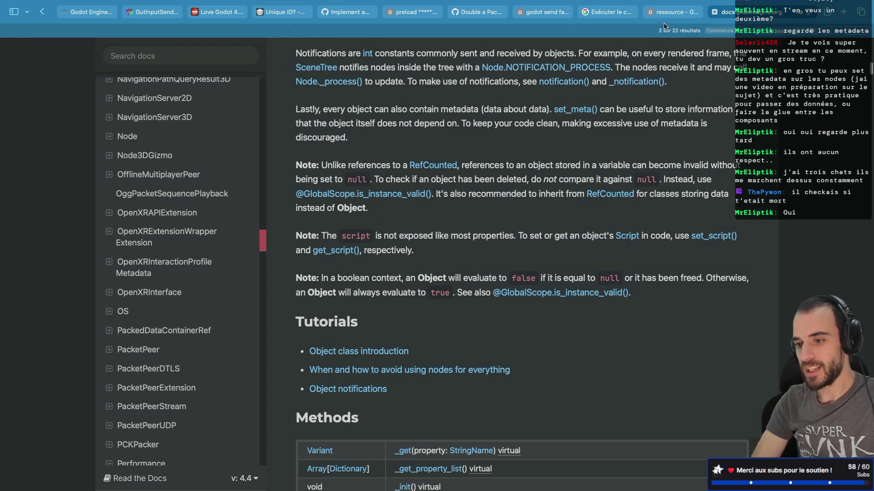
click(671, 12)
key(alt+Tab)
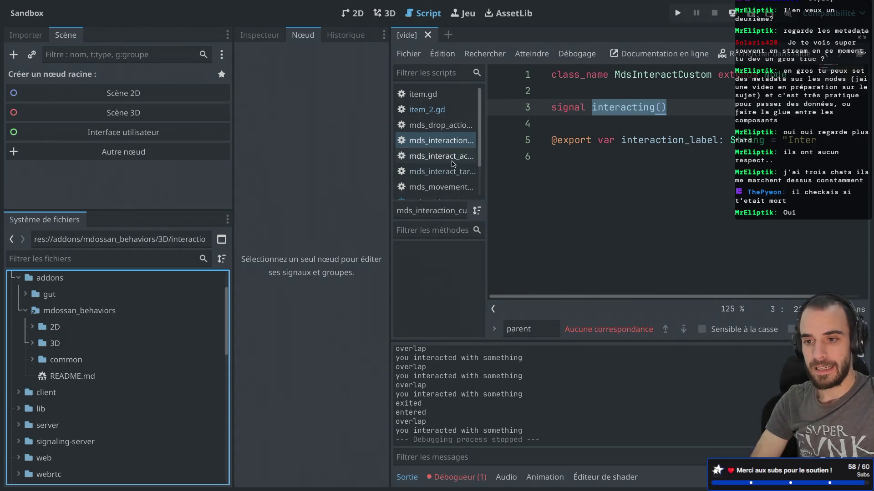
- Reload the externally modified test_up_movement.tscn from disk and orbit the 3D view around the sphere
key(alt+Tab)
key(alt+Tab)
key(alt+Tab)
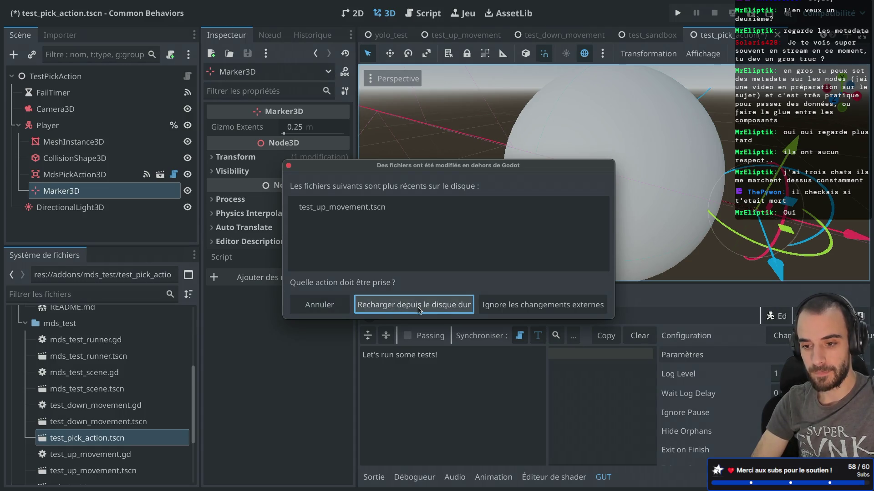
click(419, 310)
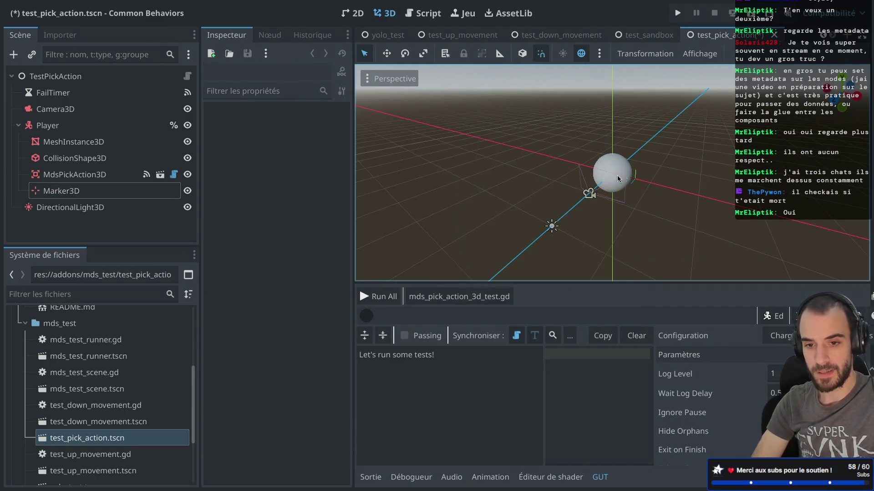
scroll(627, 173, up, 5)
scroll(628, 174, down, 3)
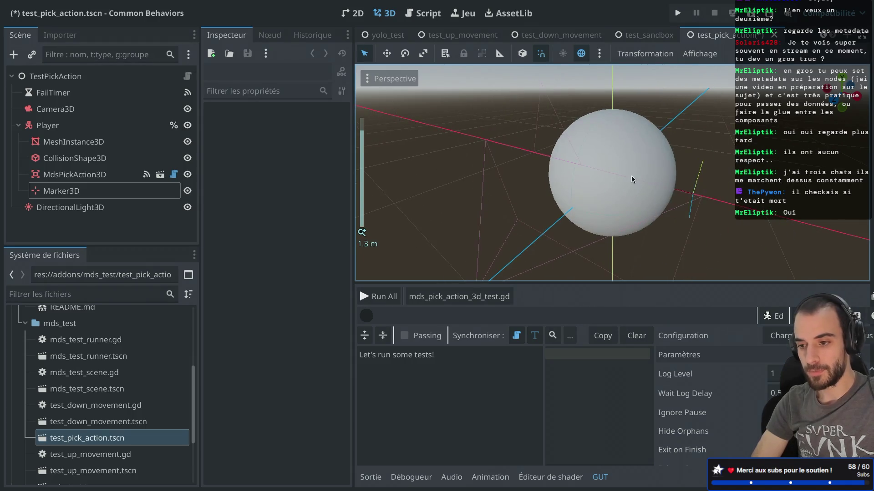
key(KP_4)
key(KP_4)
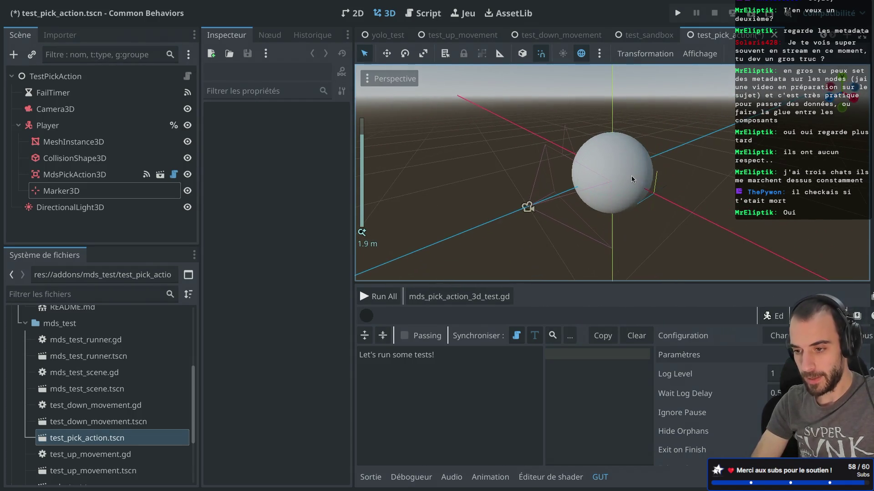
- Add a Node3D child named Item to the TestPickAction root
key(KP_4)
key(KP_4)
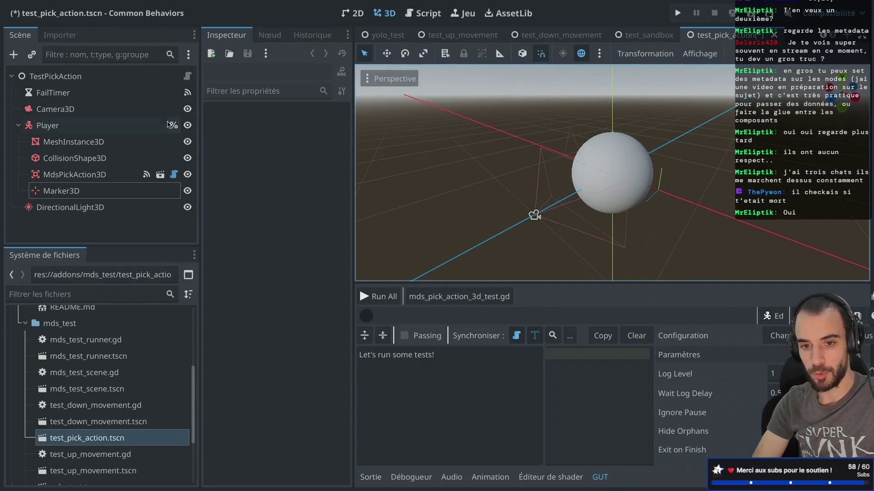
click(18, 125)
click(67, 76)
key(ctrl+a)
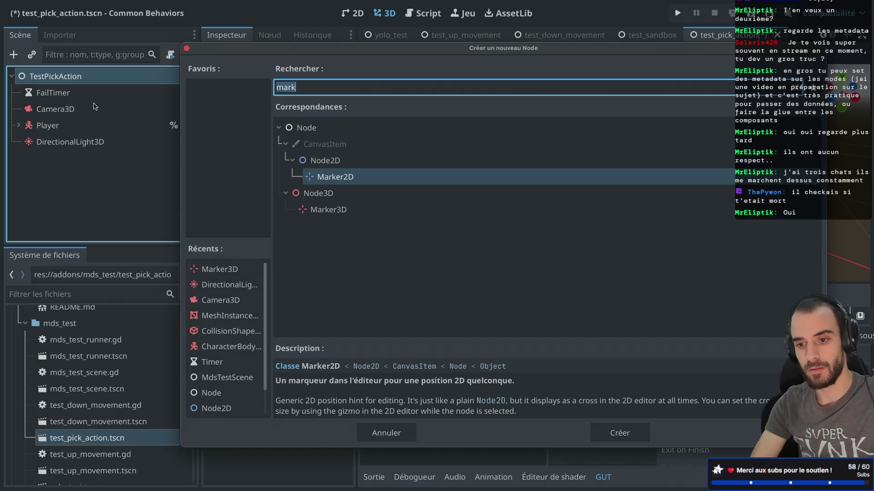
double_click(321, 192)
double_click(61, 160)
text(Item)
key(Return)
- Move Item above DirectionalLight3D and search the scene list for 'mds_pic'
drag(42, 158, 47, 138)
double_click(52, 147)
key(Escape)
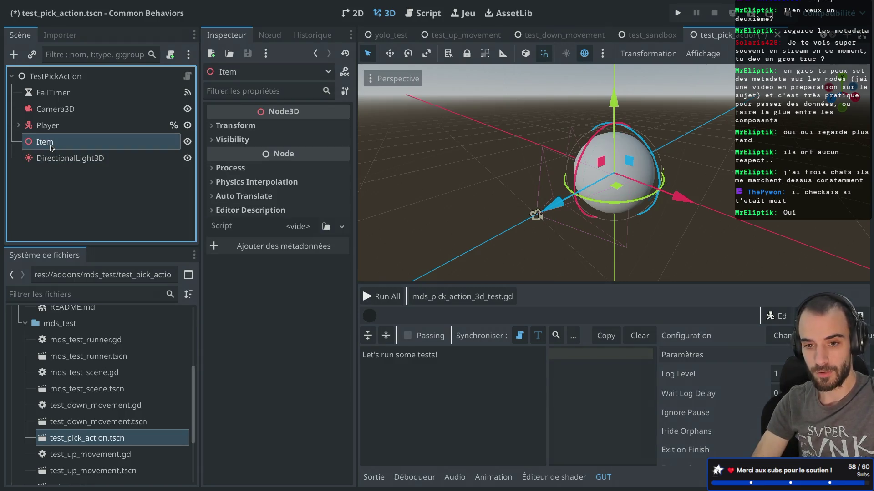
key(ctrl+shift+o)
text(mds)
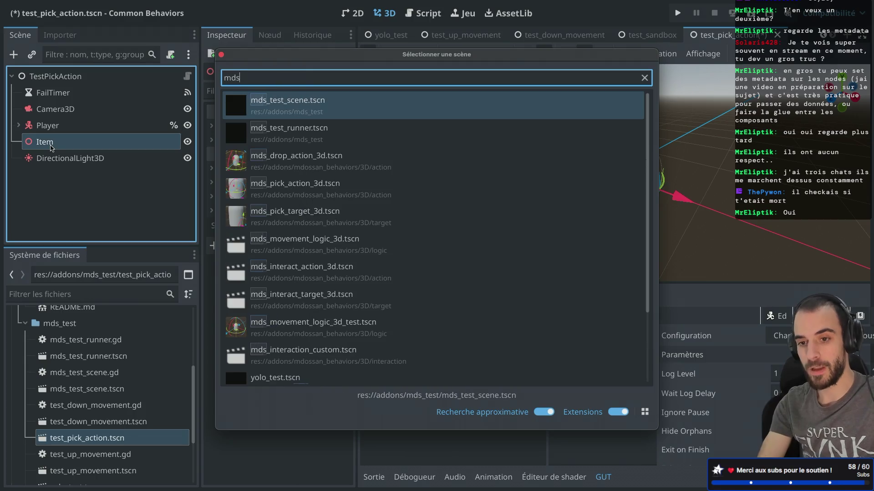
text(_pic)
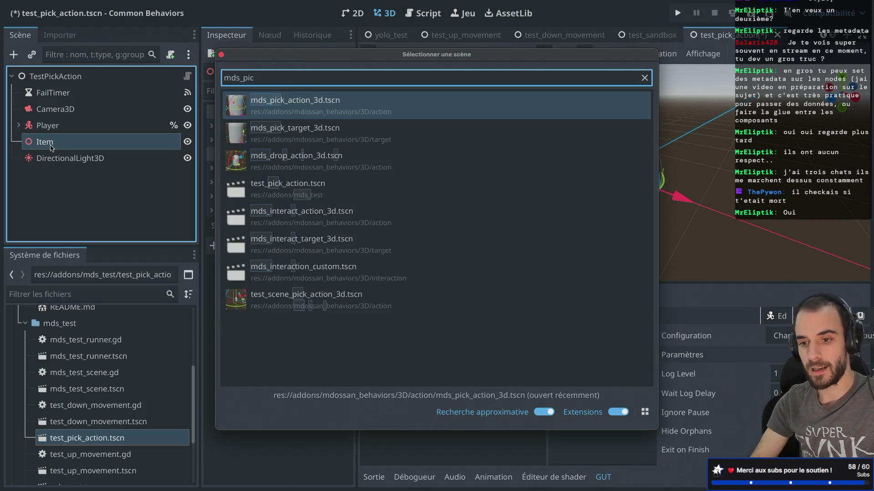
- Instance mds_pick_target_3d.tscn, set its Parent to Item, and drag it along X
click(286, 130)
key(Return)
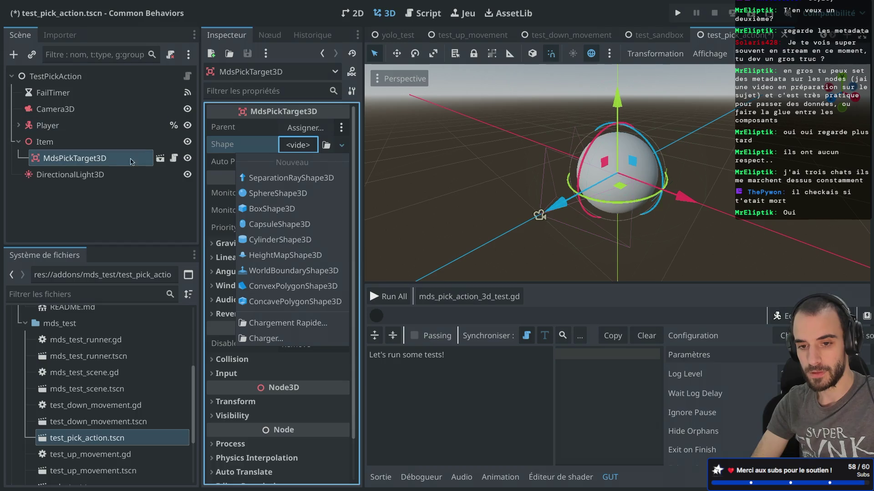
click(135, 160)
click(306, 128)
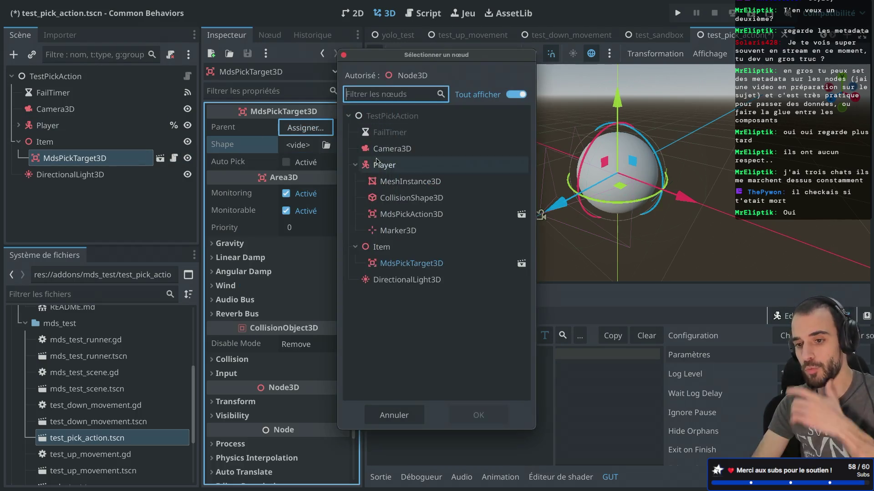
double_click(404, 246)
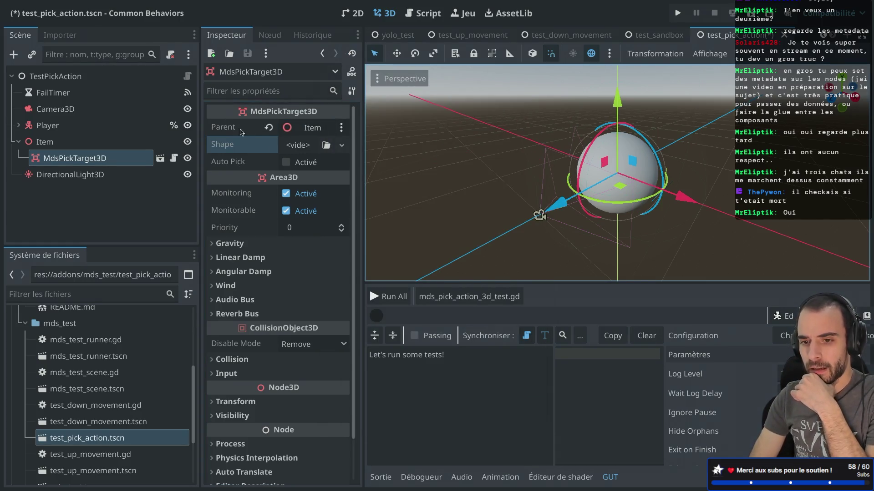
click(46, 142)
click(75, 158)
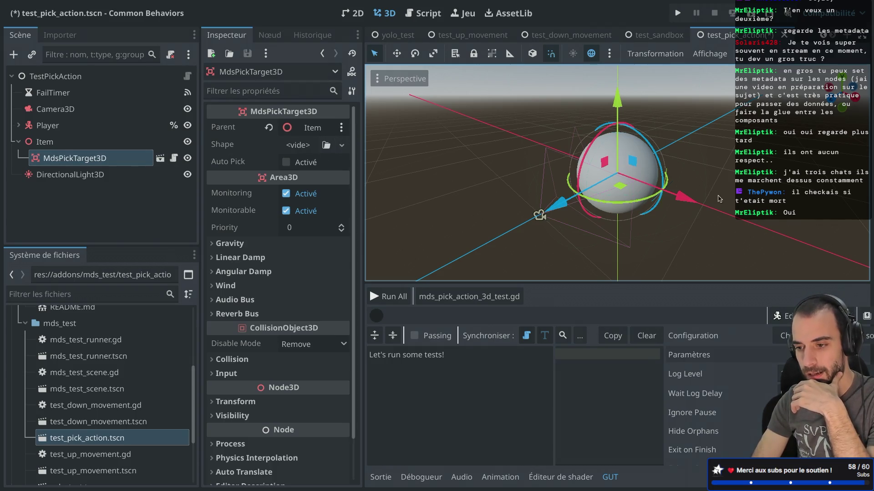
drag(684, 203, 791, 223)
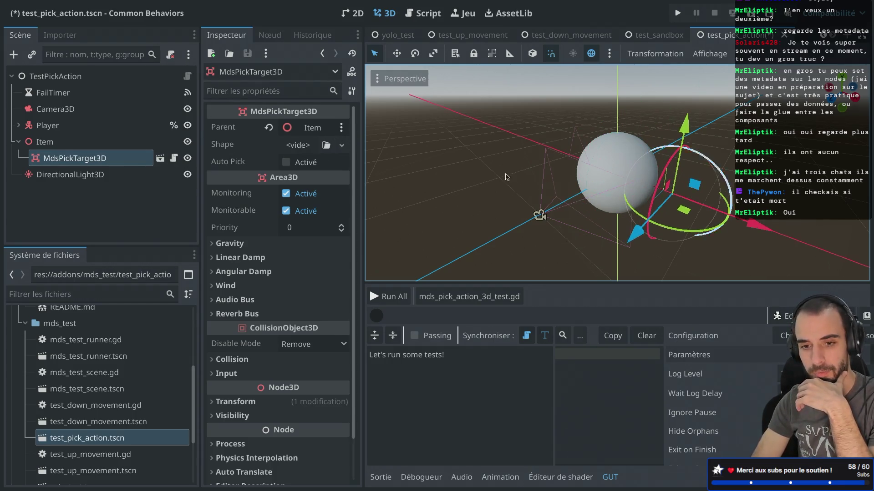
click(17, 126)
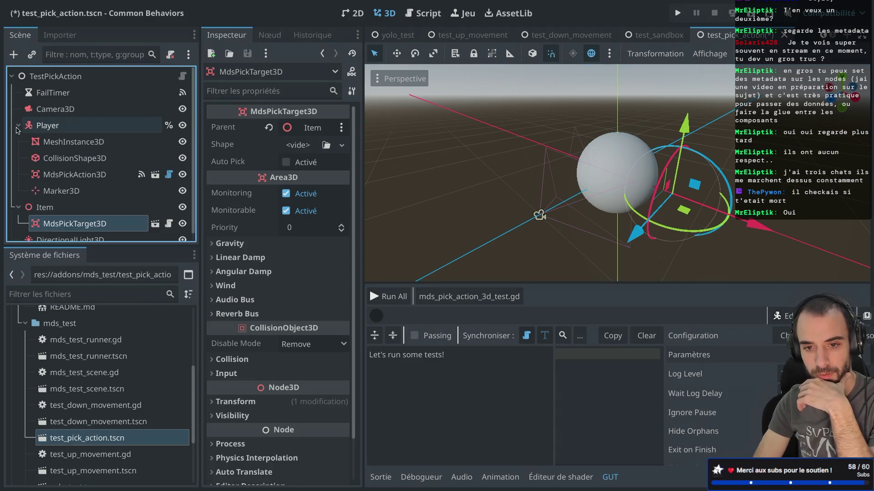
- Rename the Marker3D under Player to Inventory
click(61, 191)
click(61, 191)
text(Inventory)
key(Return)
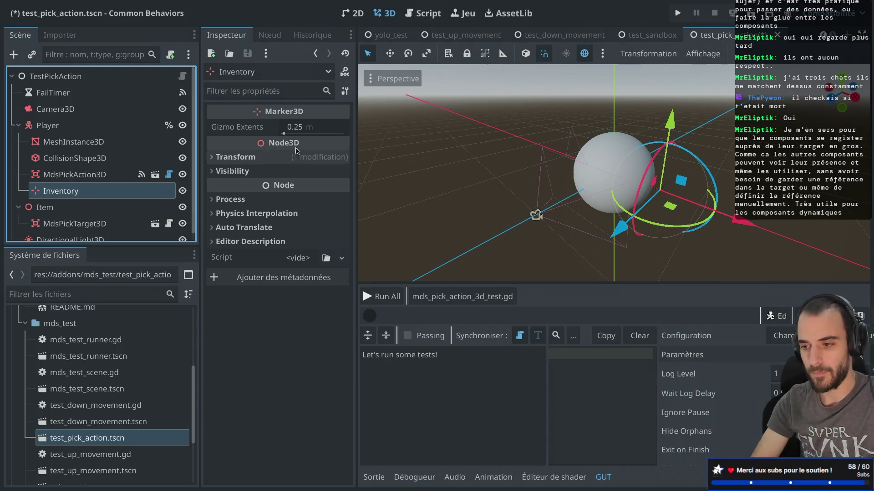
- Reposition the Inventory marker vertically with the Y gizmo, raising then lowering it
click(670, 115)
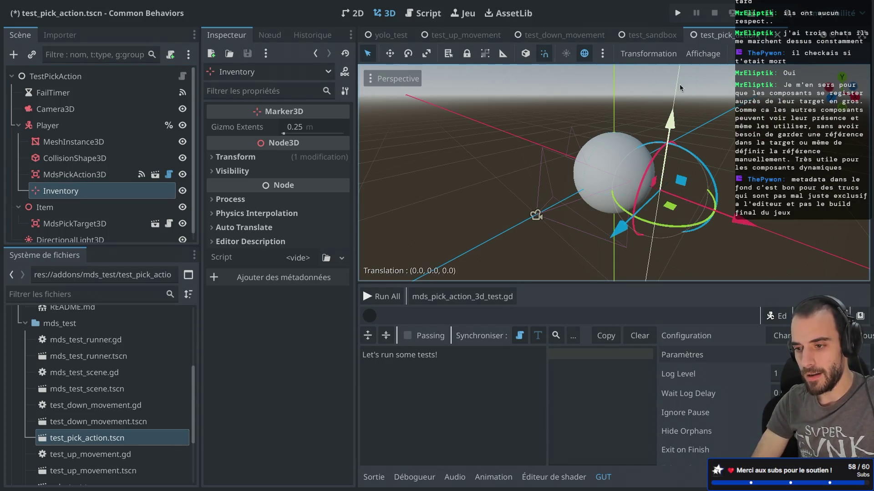
mouse_move(670, 119)
mouse_down()
mouse_move(695, 4)
mouse_move(696, 32)
mouse_up()
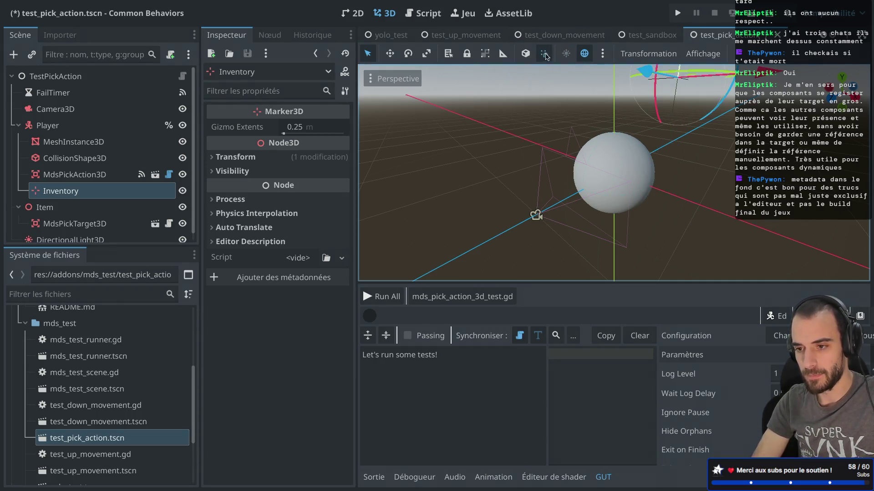
scroll(678, 107, down, 5)
drag(640, 72, 639, 89)
drag(707, 180, 637, 164)
scroll(612, 154, up, 3)
scroll(612, 154, up, 1)
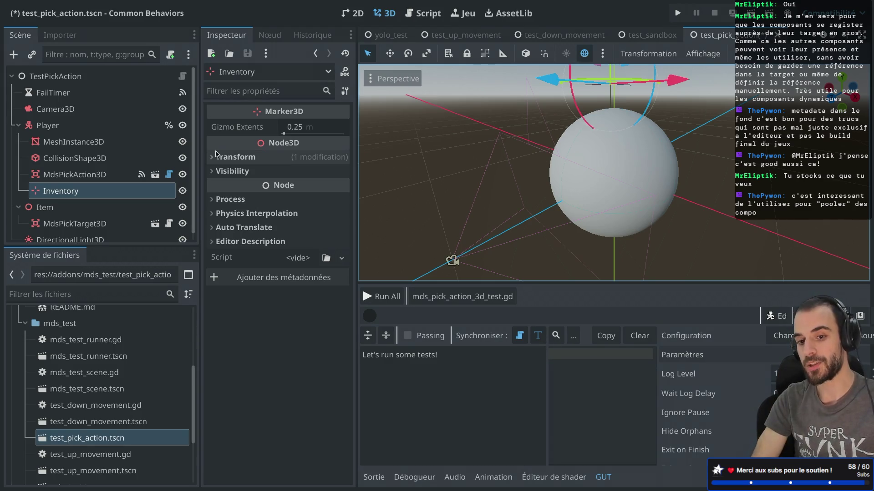
click(95, 175)
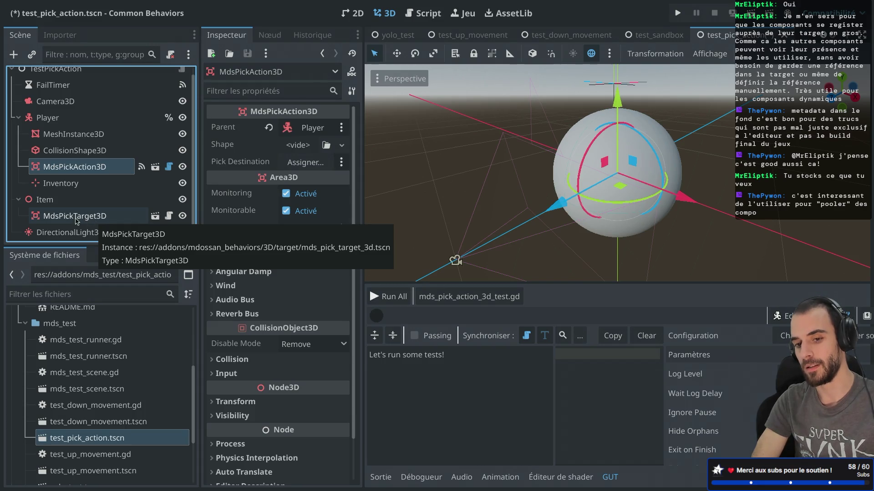
click(80, 219)
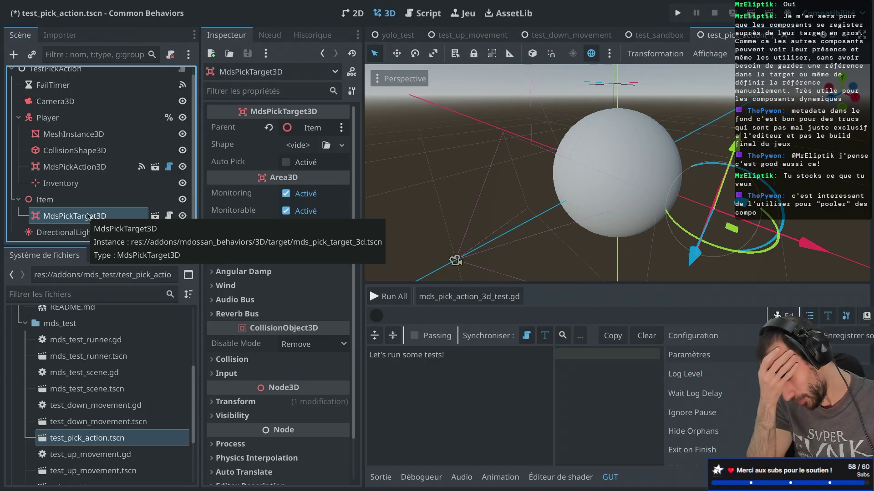
click(68, 183)
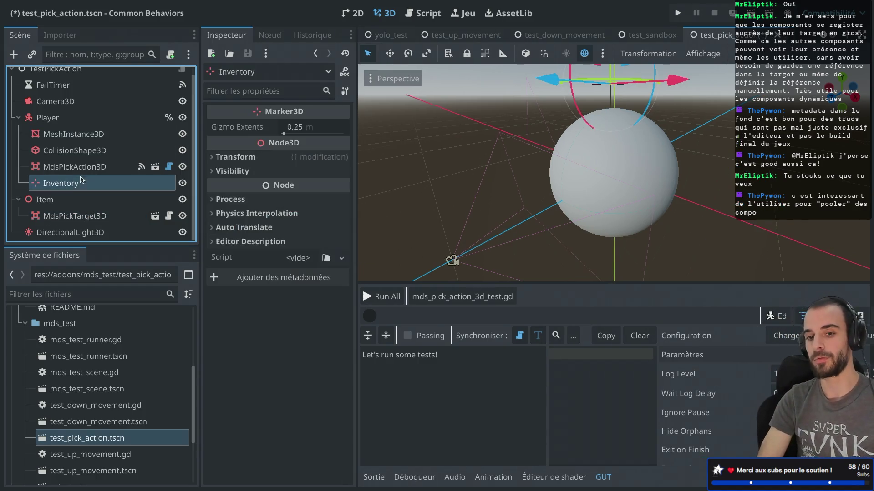
click(95, 168)
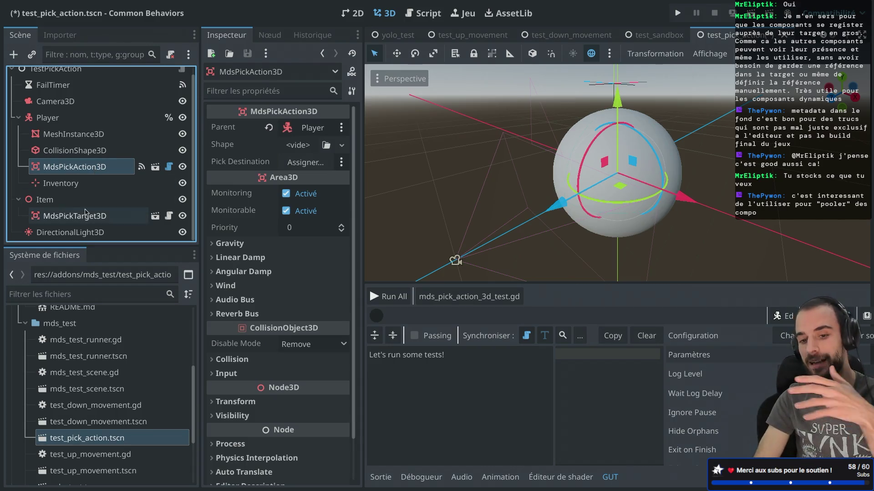
click(88, 216)
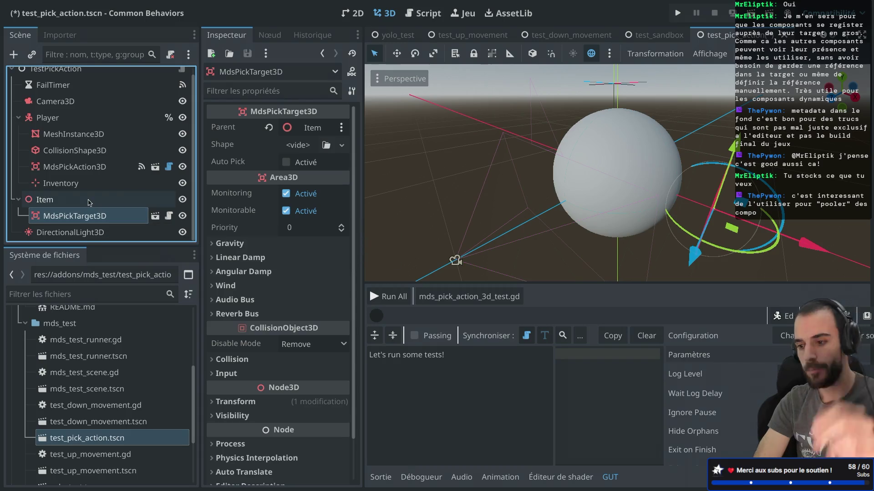
click(72, 207)
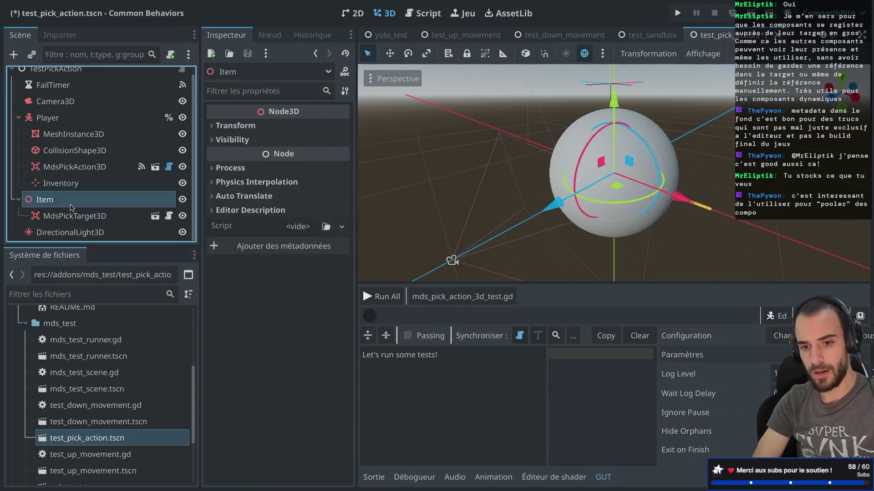
- Add a MeshInstance3D child under Item
key(ctrl+a)
text(mesk)
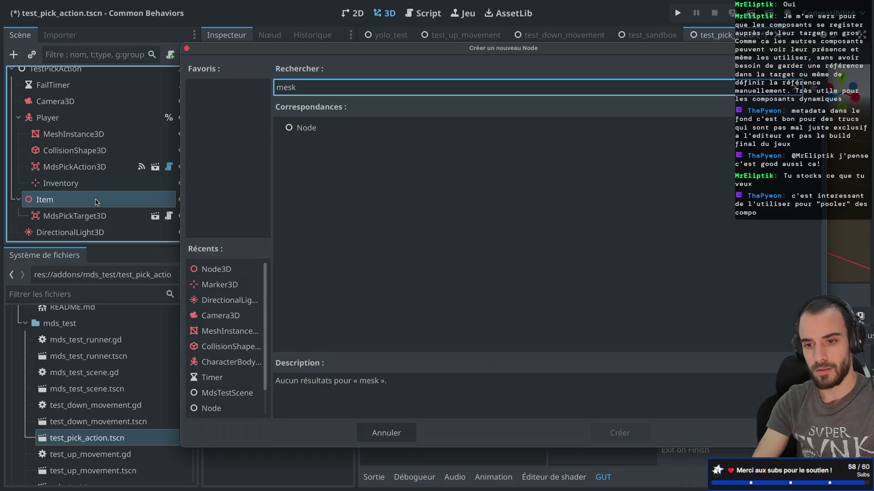
key(BackSpace)
text(h)
click(412, 216)
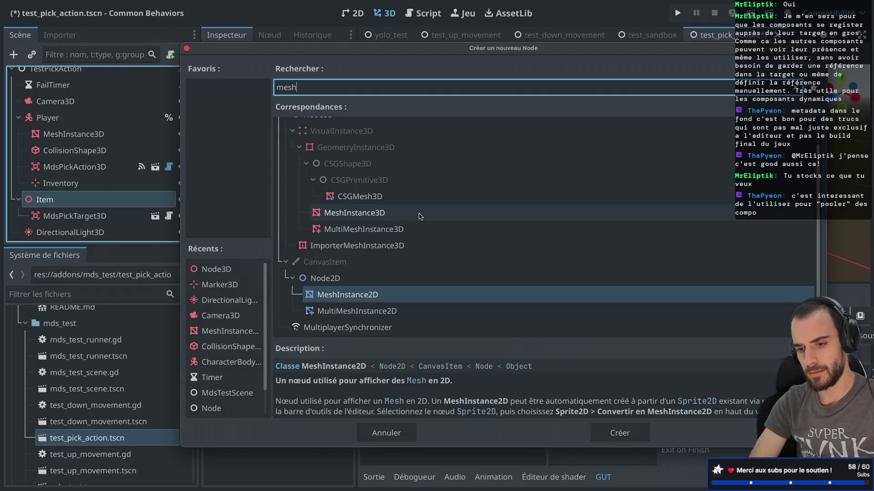
double_click(421, 217)
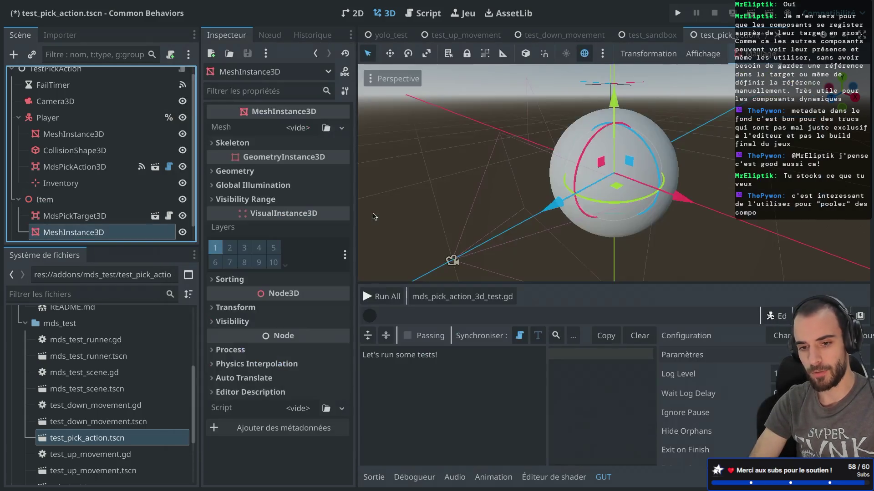
- Give the mesh a new SphereMesh with a new StandardMaterial3D
click(297, 128)
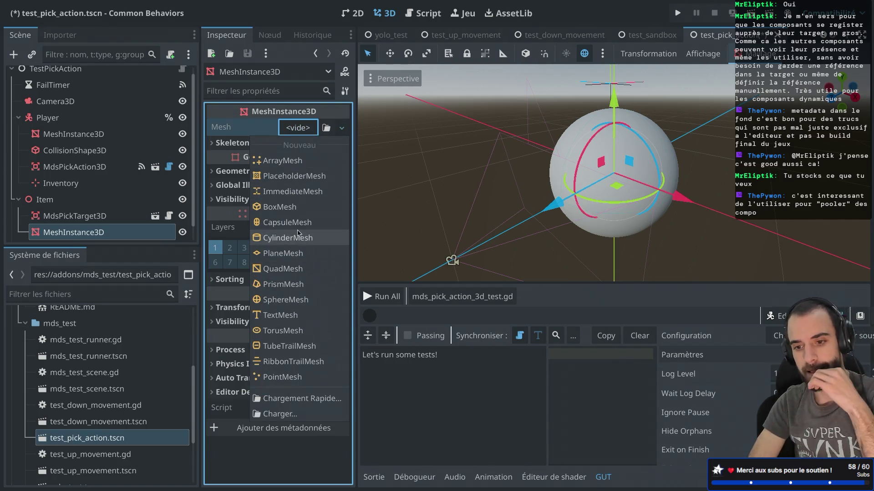
click(285, 299)
click(317, 145)
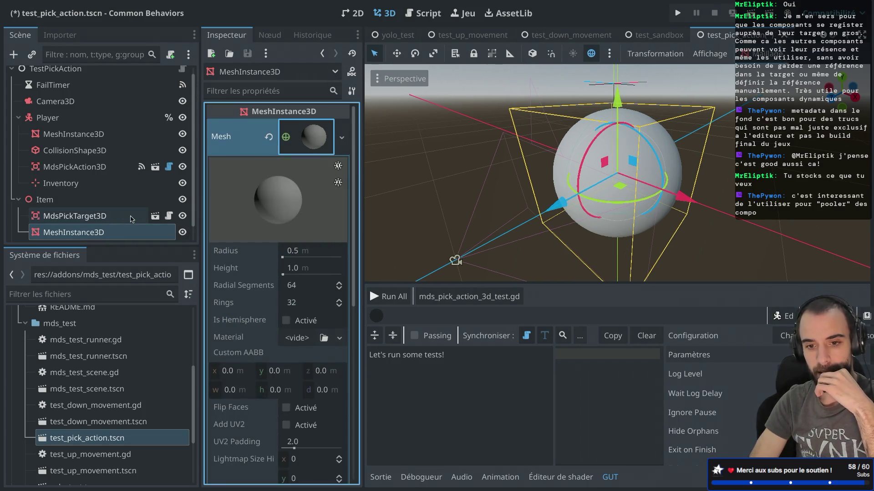
scroll(288, 213, down, 1)
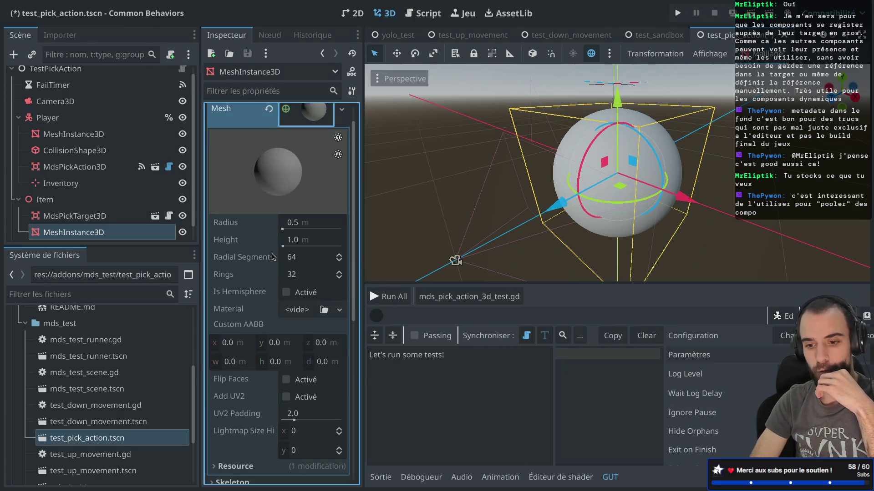
click(298, 310)
click(286, 343)
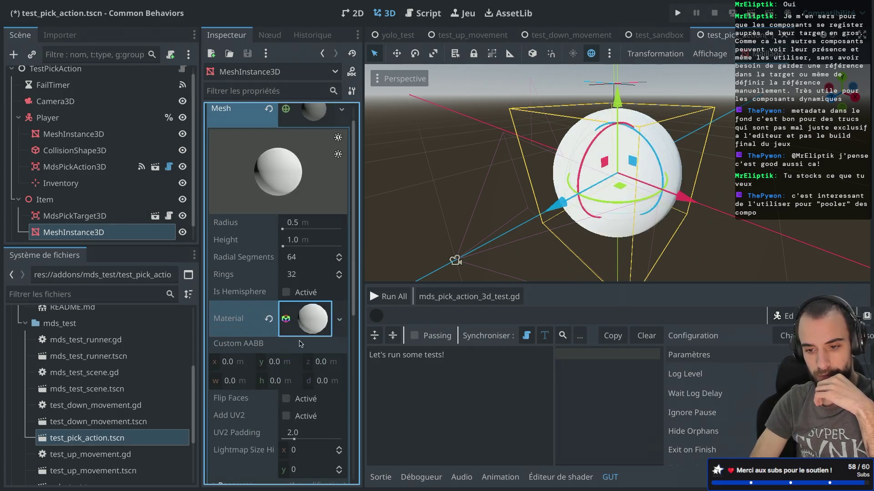
click(286, 320)
- Set the material's Albedo colour to magenta ff00ff
scroll(280, 402, down, 8)
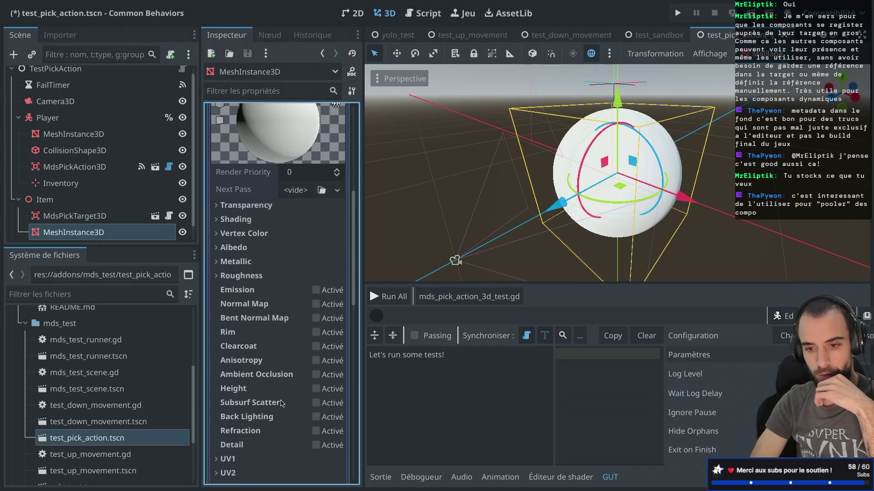
click(291, 247)
click(295, 266)
text(ff00ff)
key(Return)
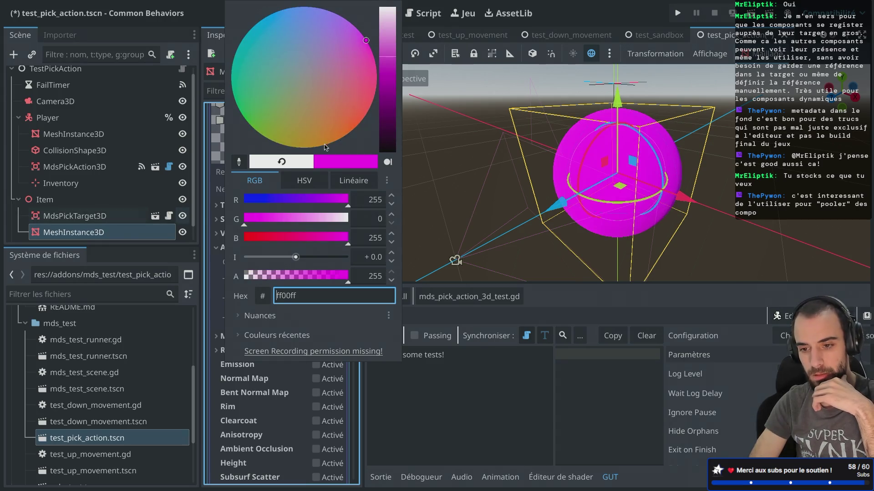
key(ctrl+z)
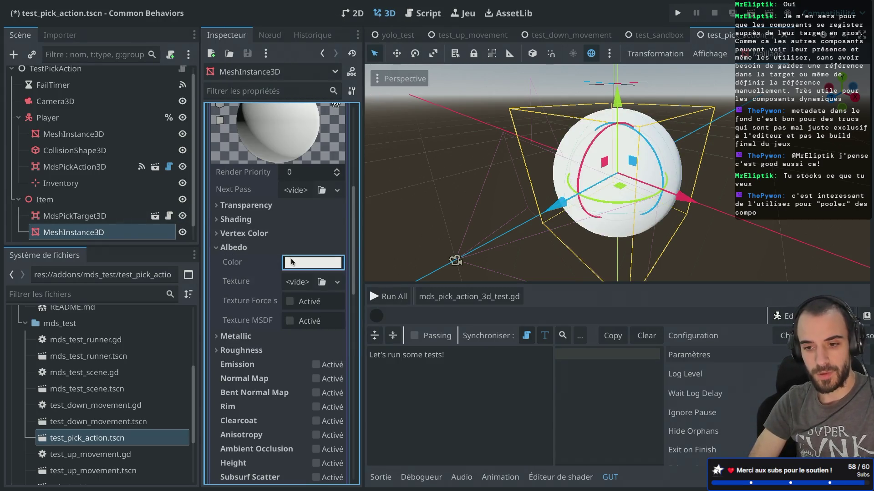
click(292, 261)
key(ctrl+shift+z)
click(199, 219)
scroll(291, 228, up, 10)
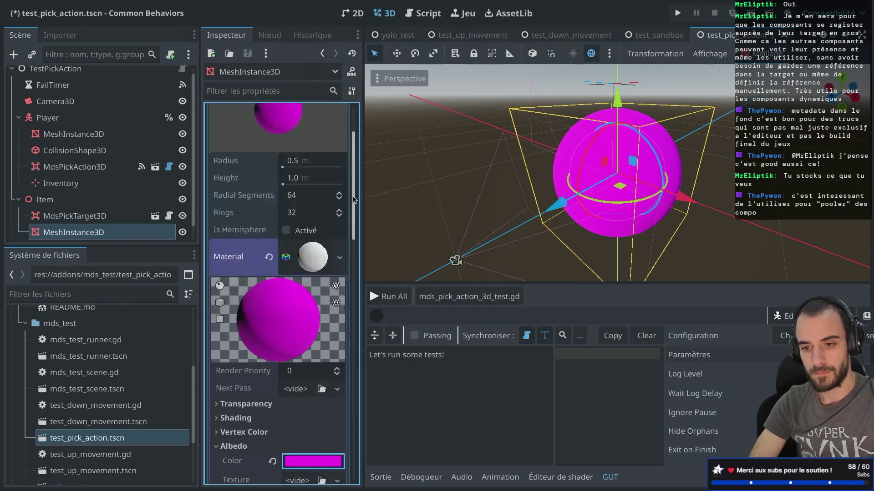
click(308, 141)
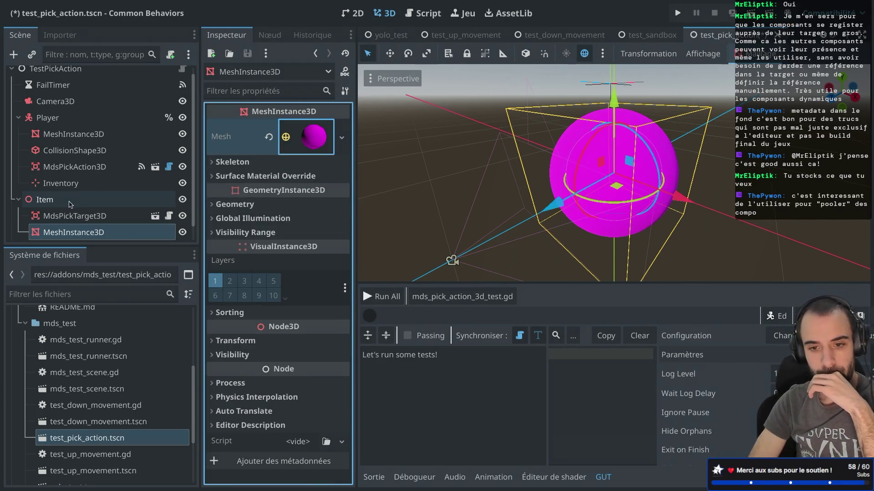
- Set the Item mesh sphere radius to 0.1
click(92, 234)
click(230, 340)
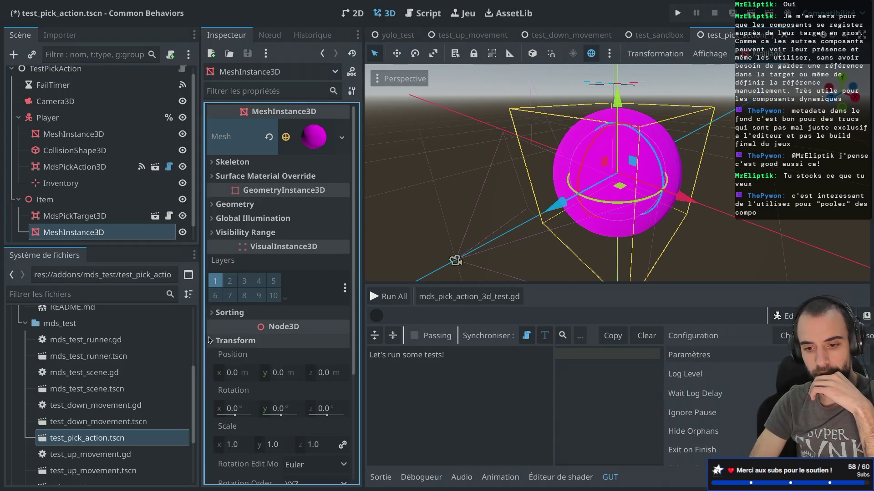
scroll(274, 405, down, 2)
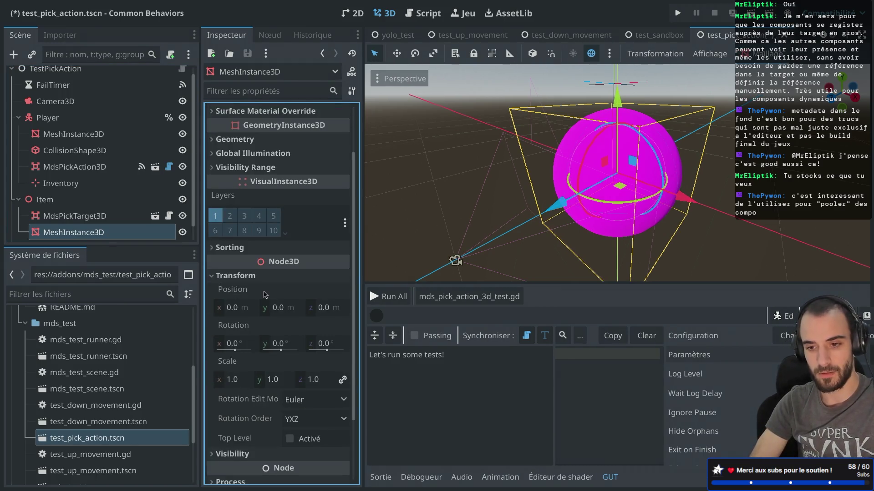
scroll(287, 147, up, 2)
click(308, 139)
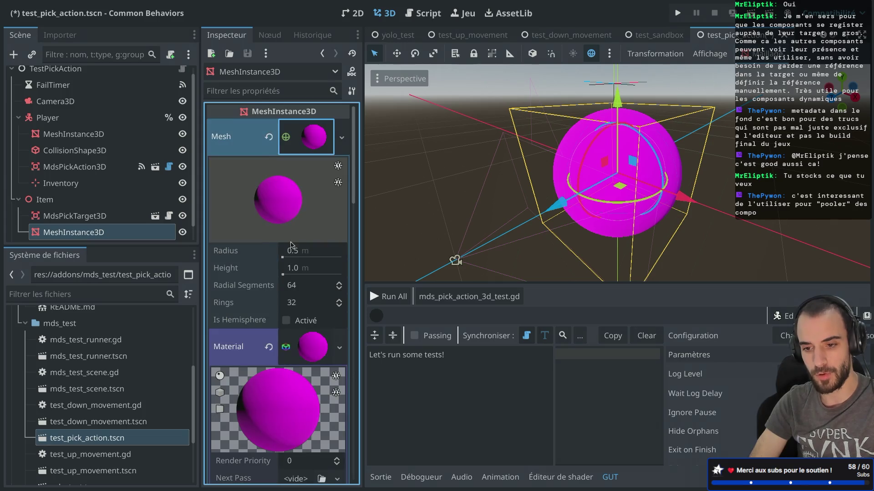
click(292, 256)
text(0.1)
key(Return)
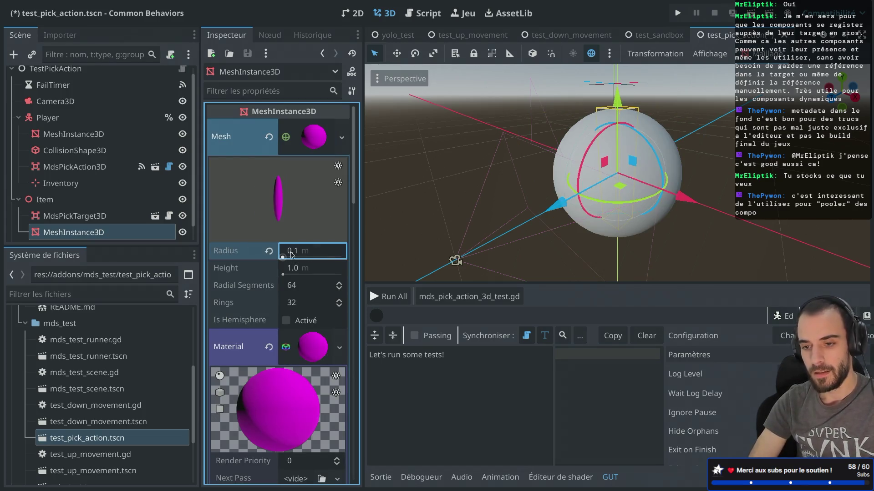
- Reset the MdsPickTarget3D Position X to 0
click(68, 200)
click(67, 216)
click(68, 232)
click(68, 216)
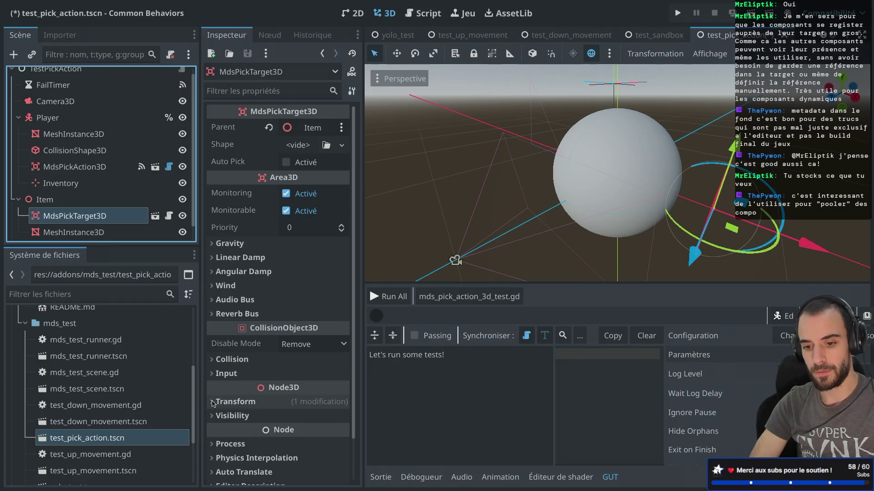
click(222, 403)
click(240, 436)
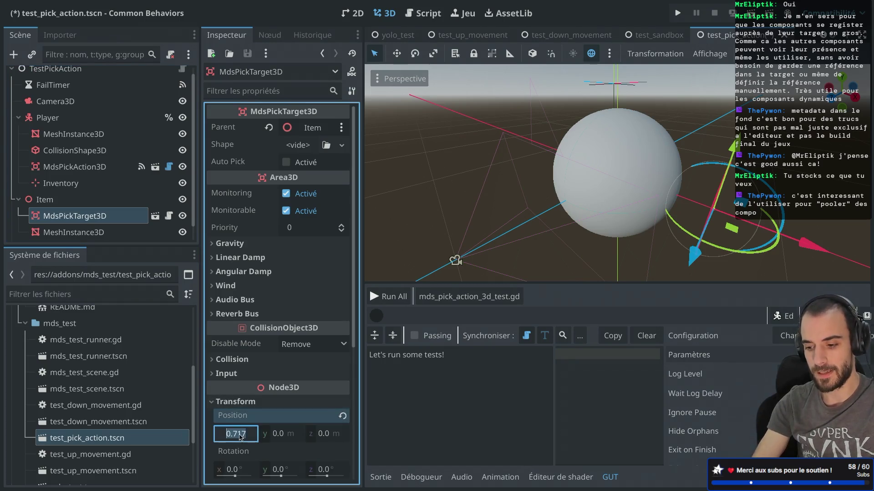
text(0)
key(Return)
- Move Item 0.575 along X so it sits beside the grey sphere
click(45, 199)
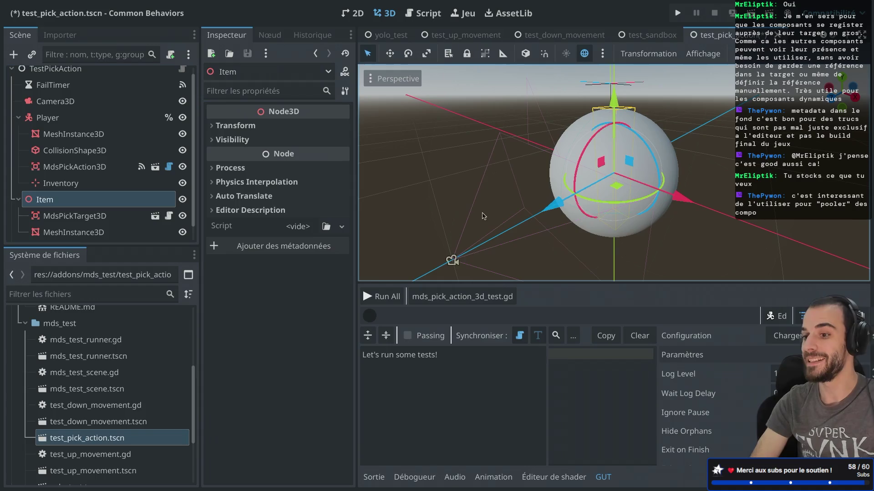
mouse_move(681, 198)
mouse_down()
mouse_move(856, 266)
mouse_move(837, 260)
mouse_up()
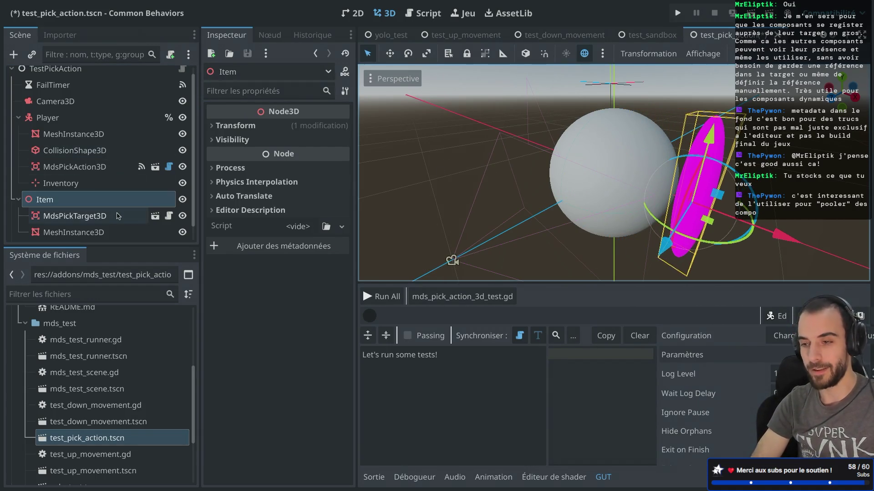
scroll(109, 171, down, 1)
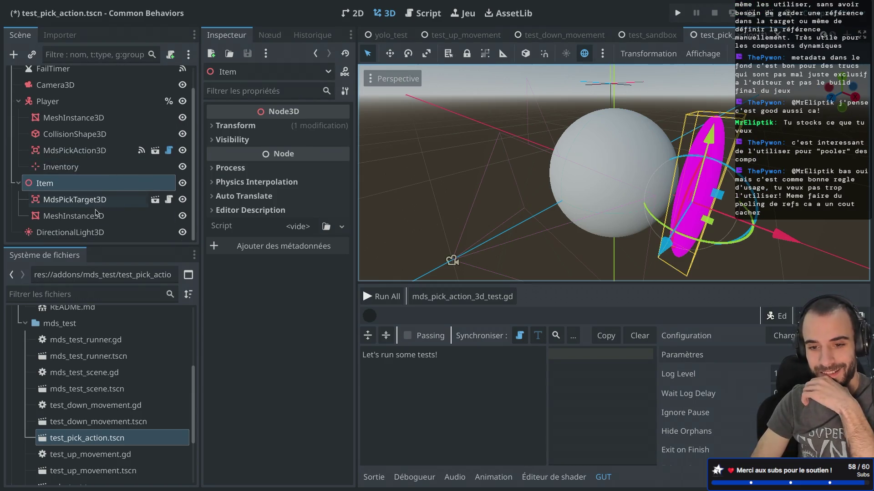
- Set the sphere height to 0.2, then save and run the scene
click(93, 216)
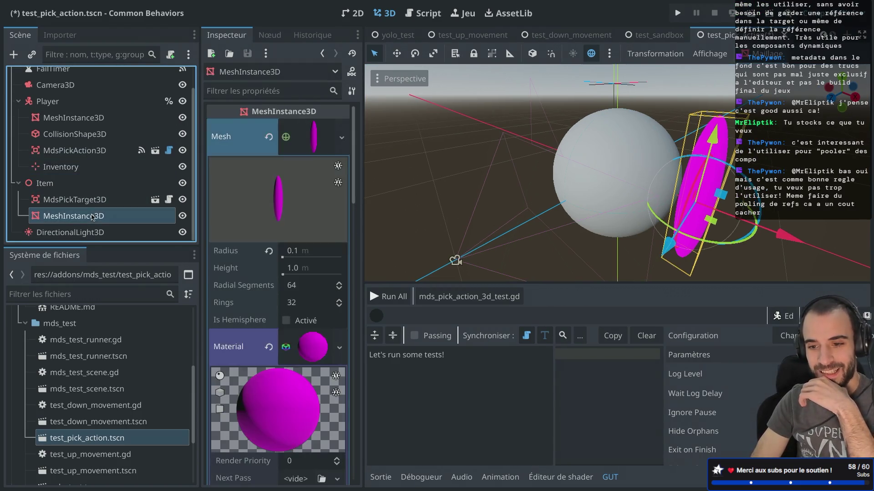
click(298, 273)
text(0.2)
key(Return)
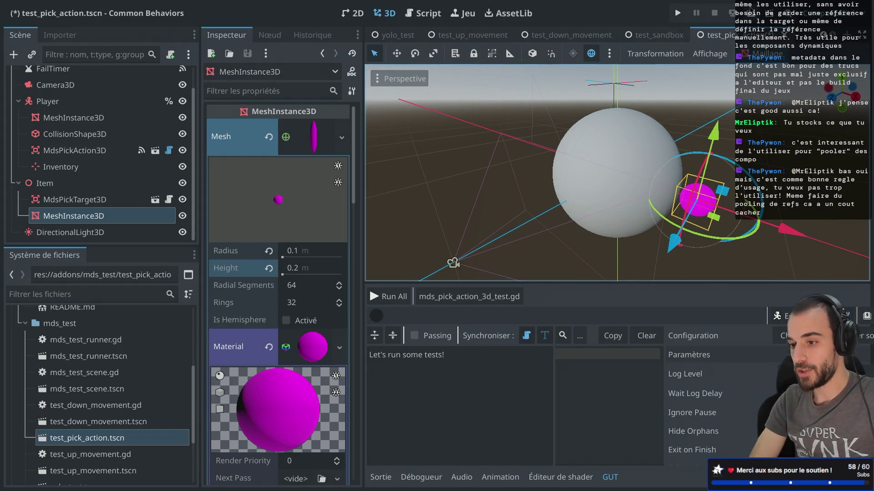
key(ctrl+s)
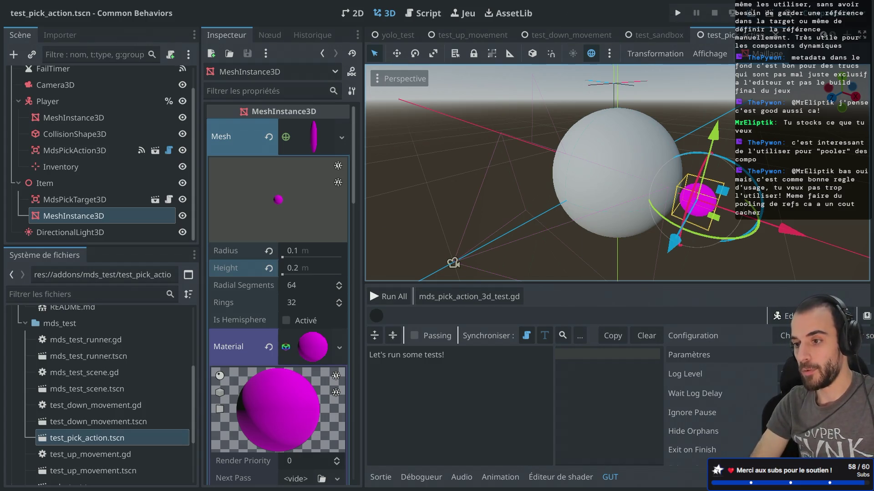
key(F6)
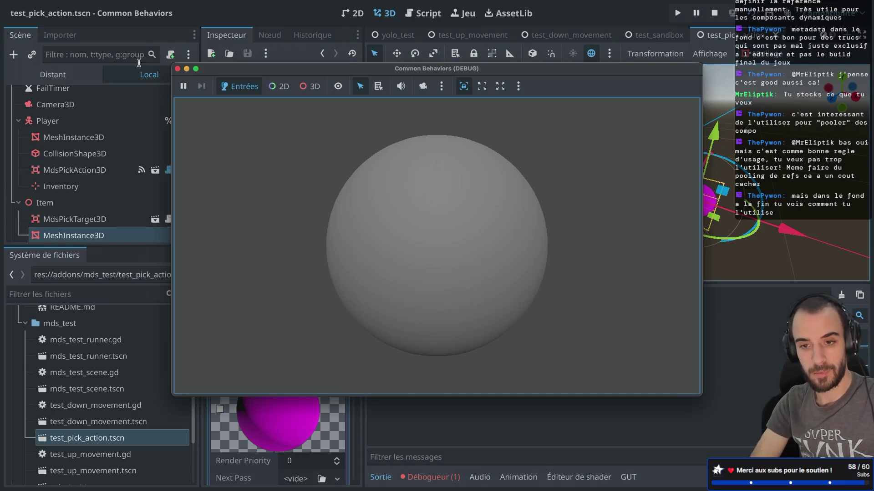
- Lower the Inventory marker slightly, then save, rerun and close the game window
click(178, 68)
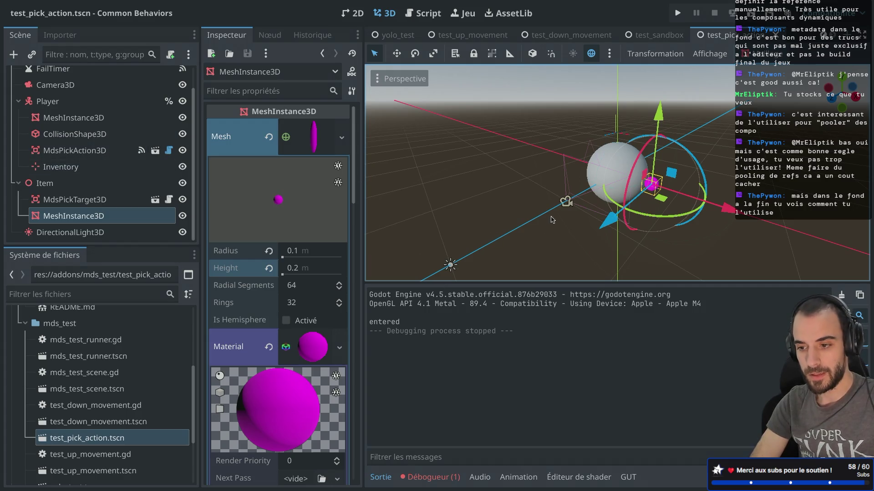
click(614, 128)
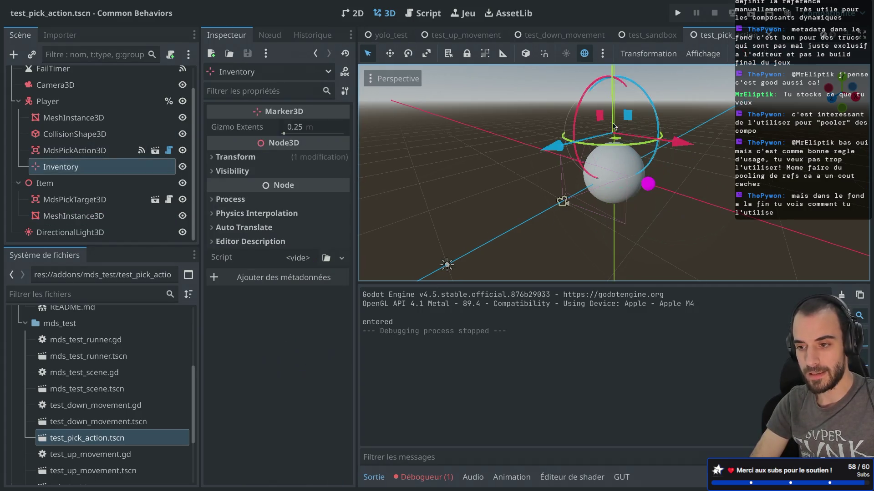
scroll(613, 81, down, 3)
drag(611, 72, 612, 80)
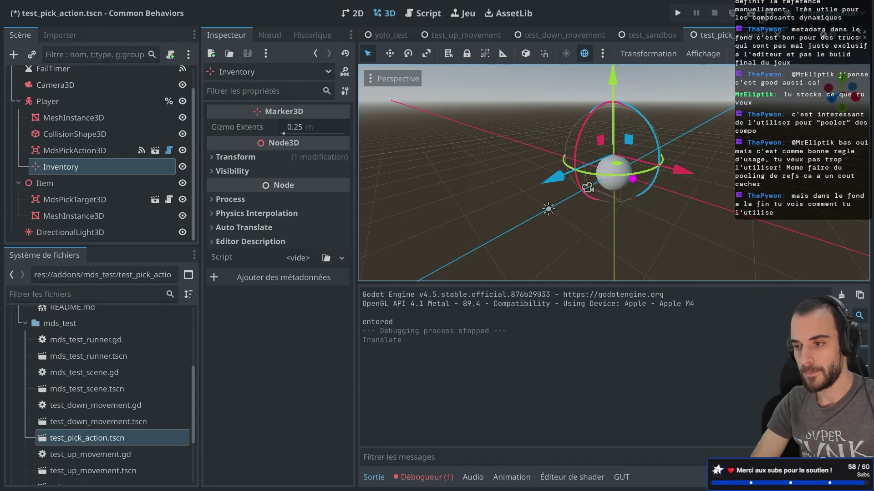
click(759, 18)
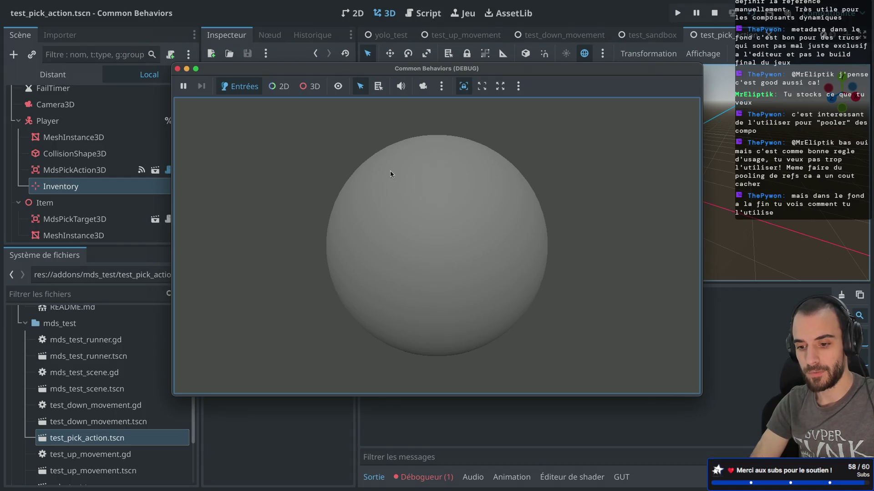
click(177, 69)
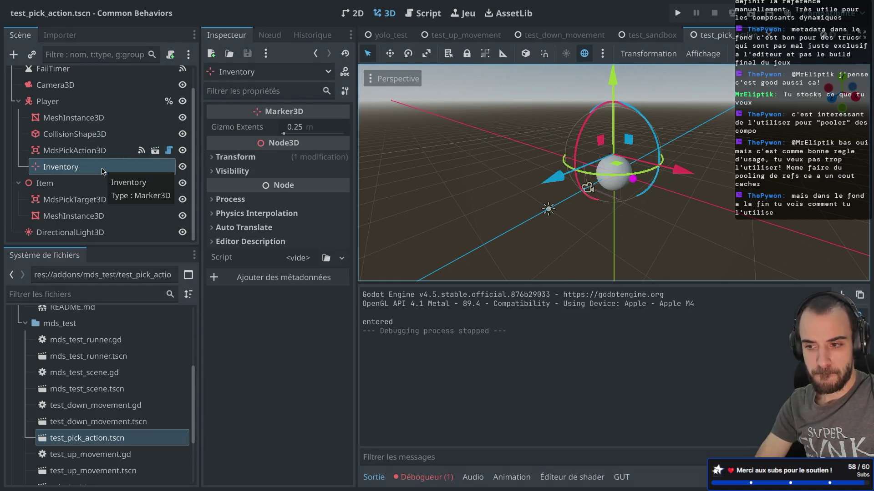
- Raise Inventory slightly, change its type from Marker3D to Node3D, and run the scene
drag(609, 82, 608, 77)
right_click(67, 169)
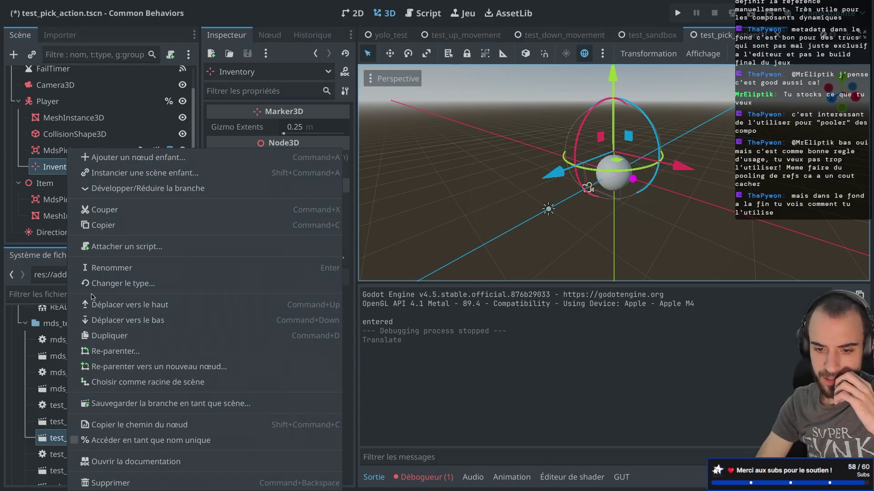
click(157, 158)
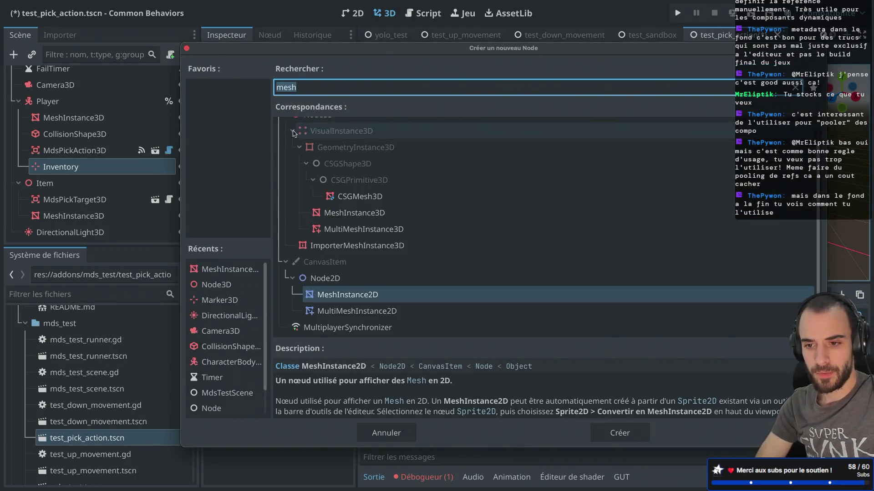
scroll(409, 205, up, 5)
key(Escape)
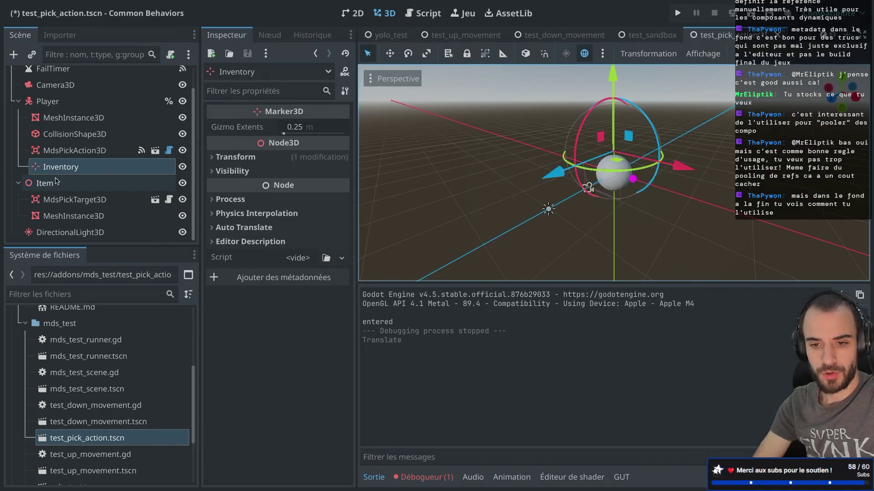
right_click(63, 167)
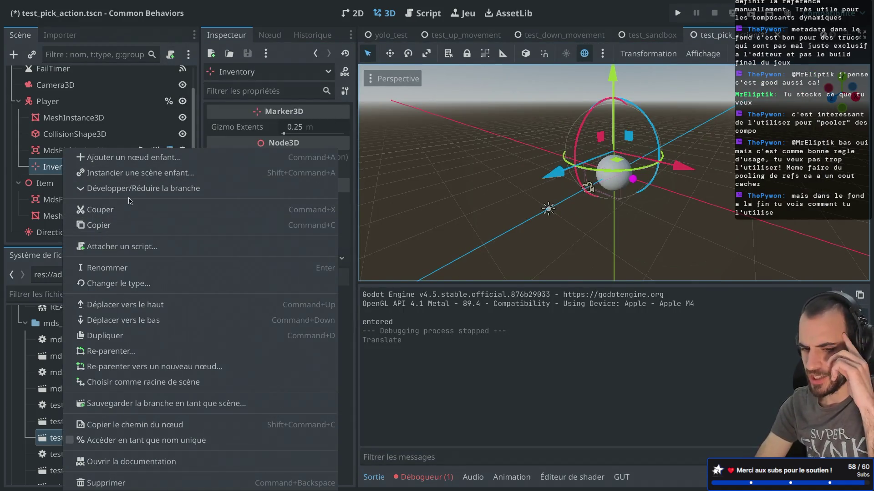
click(137, 284)
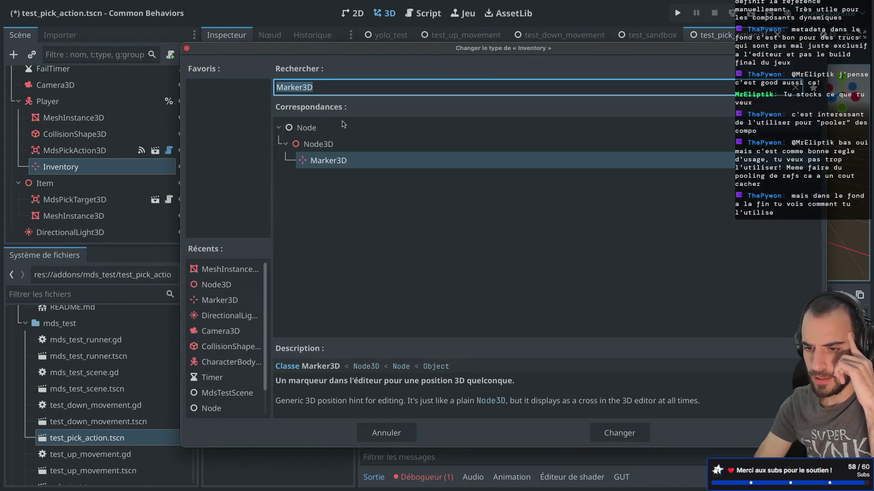
double_click(616, 143)
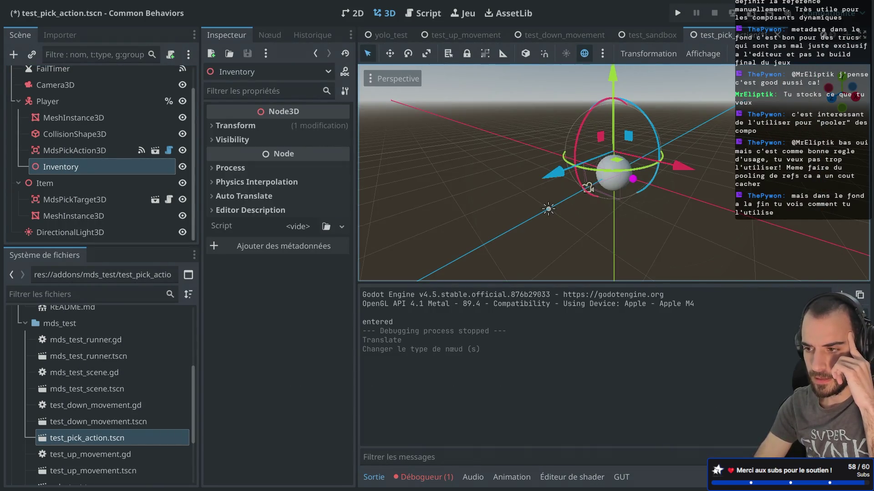
key(super+r)
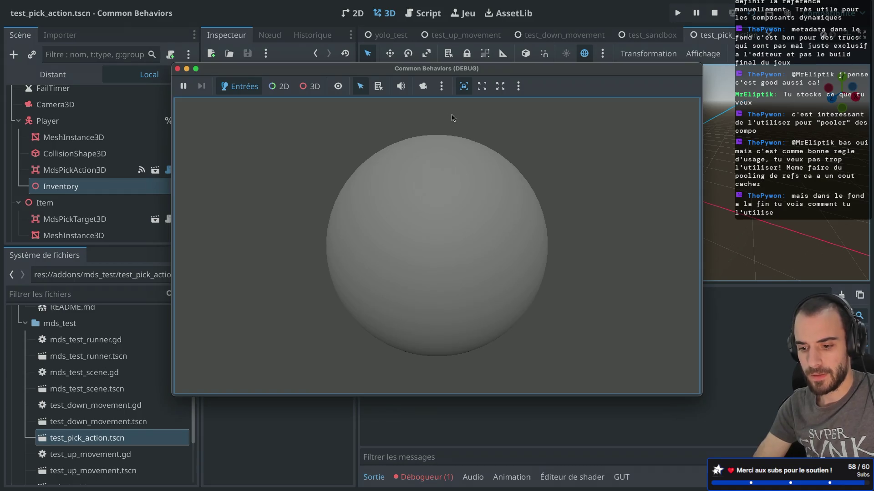
- Jump from the 'p_parent is null' error under Debugger > Errors to mds_pick_action_3d.gd line 28
click(178, 69)
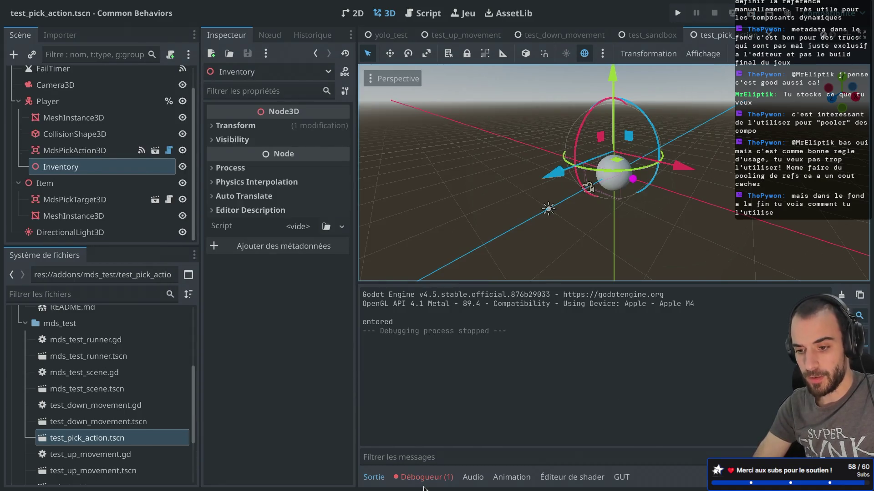
click(423, 478)
click(459, 296)
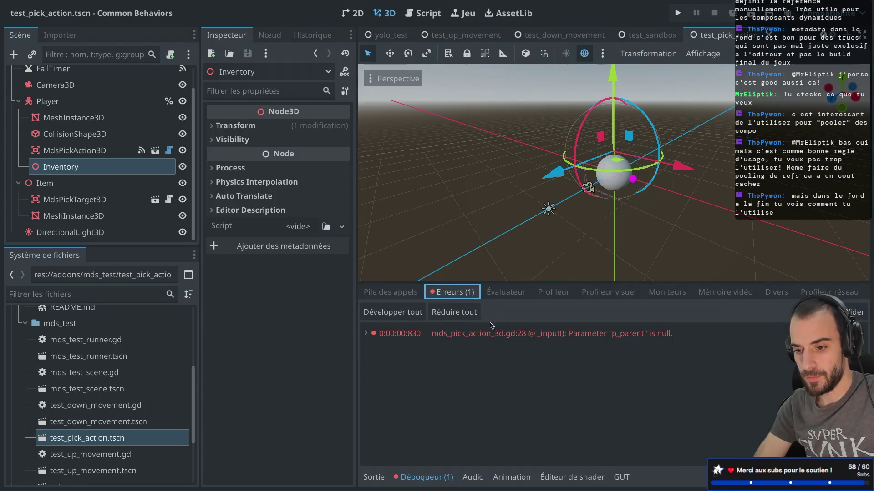
click(614, 339)
double_click(622, 339)
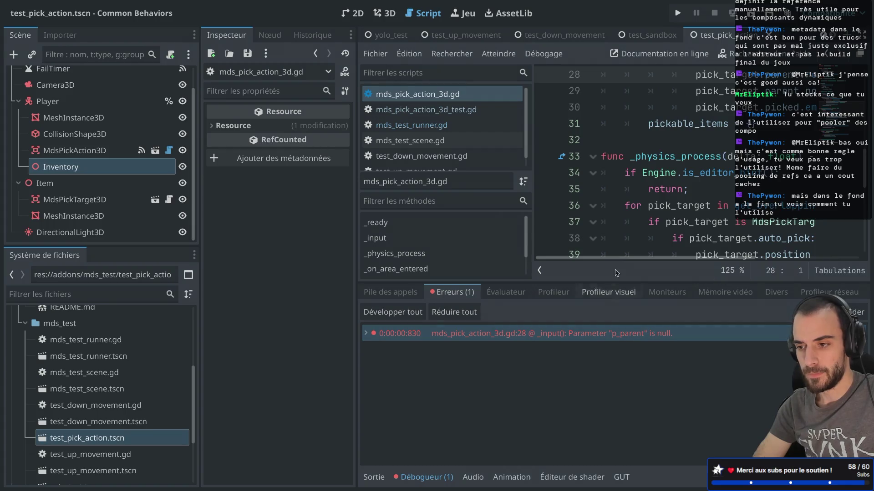
scroll(643, 160, up, 2)
scroll(643, 160, right, 3)
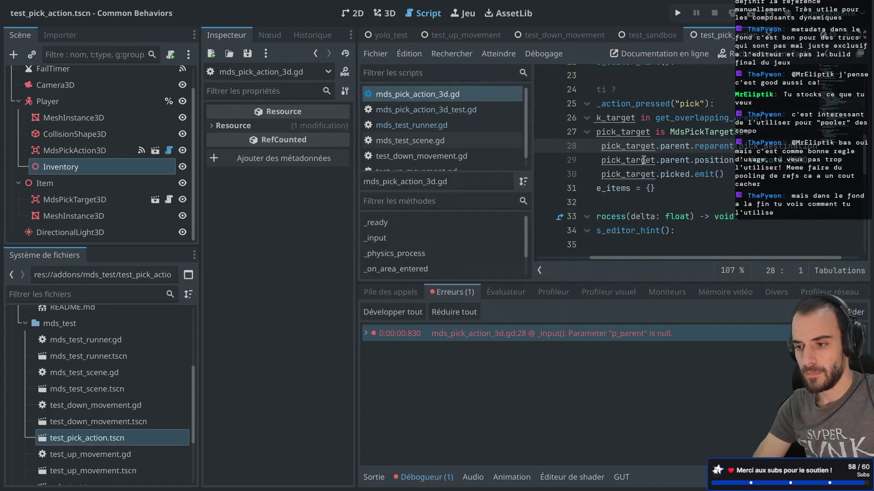
scroll(643, 160, left, 5)
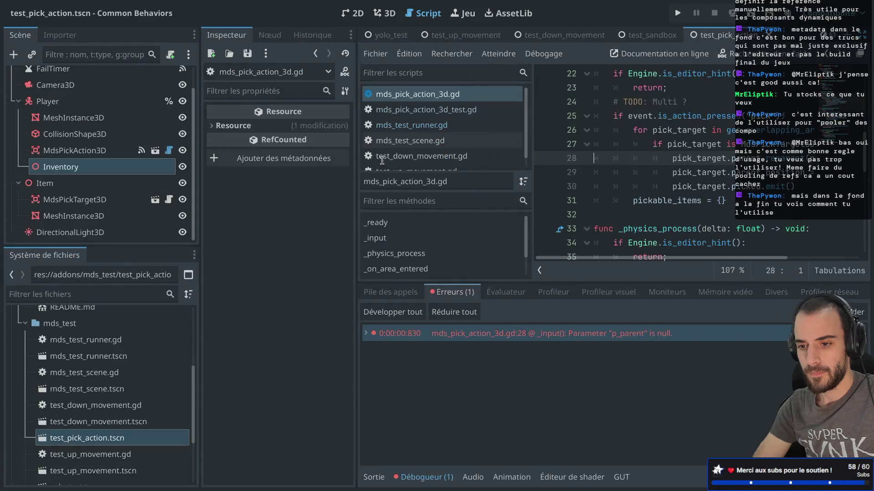
click(86, 201)
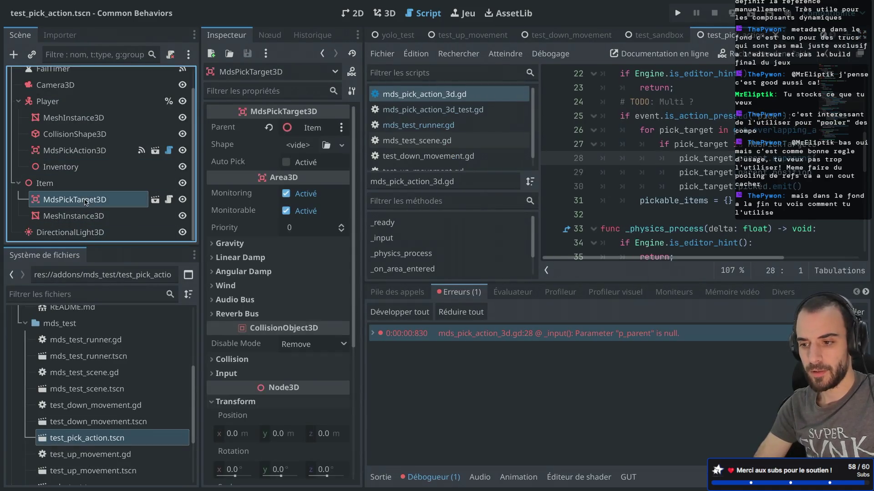
- Keep Item as the pick target's parent and open mds_test_scene.gd from the TestPickAction root
click(304, 129)
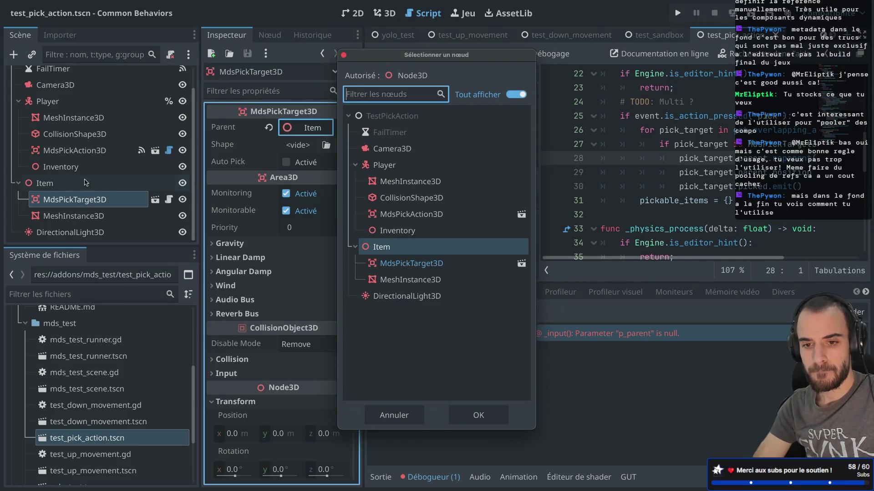
click(344, 54)
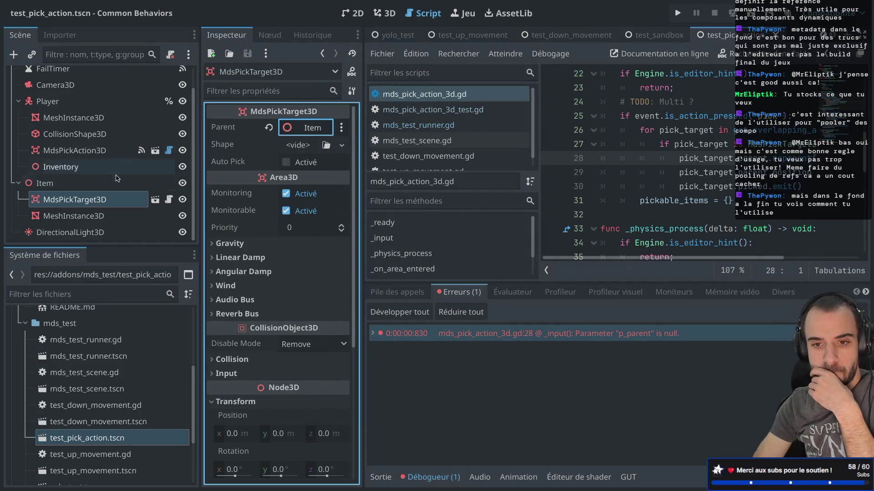
scroll(117, 178, up, 1)
scroll(117, 178, down, 1)
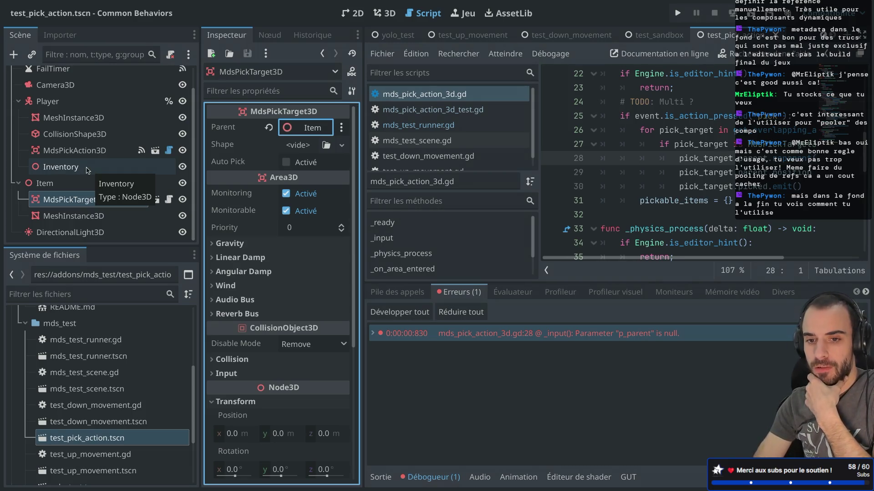
scroll(87, 170, up, 1)
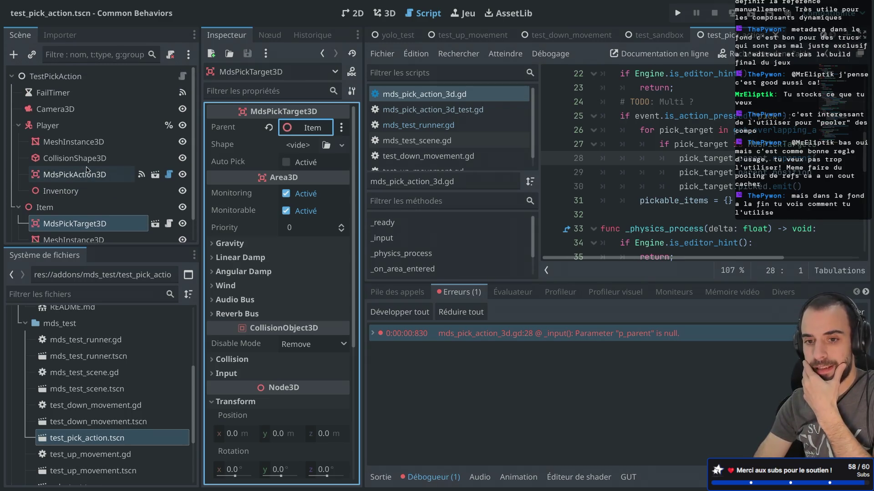
click(80, 76)
click(182, 76)
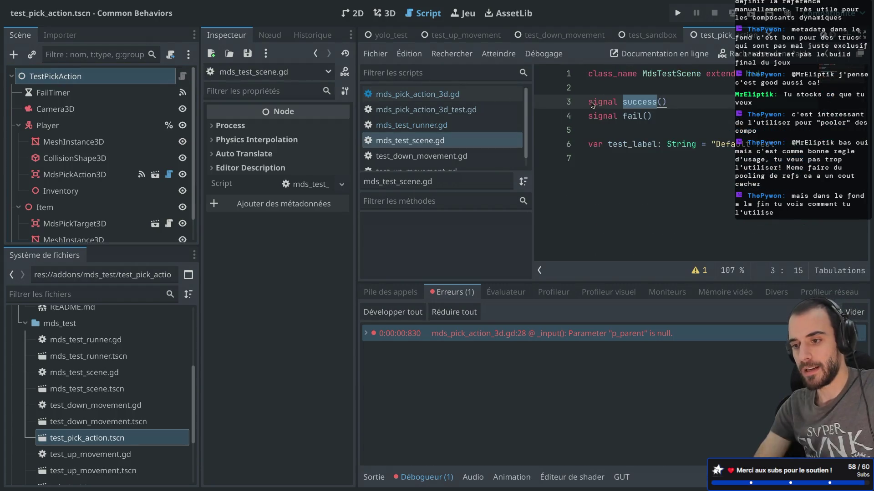
- Run and stop the test_pick_action scene, then open mds_test_runner.tscn
double_click(630, 118)
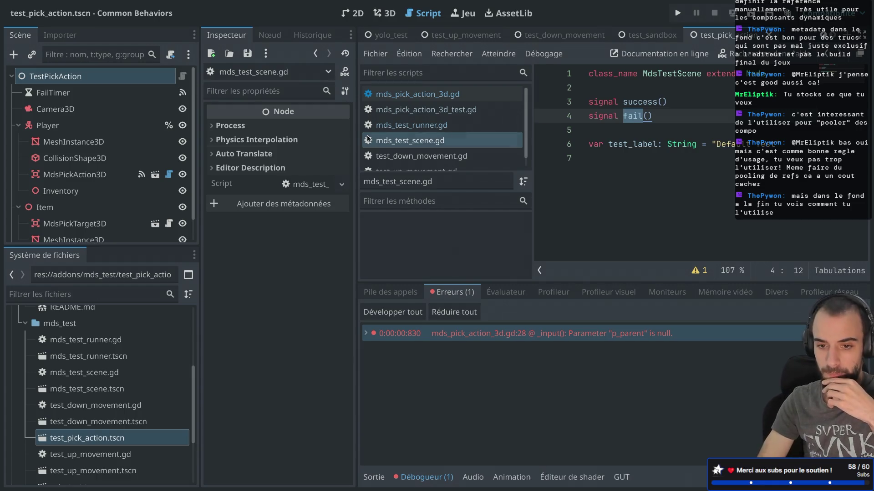
click(750, 14)
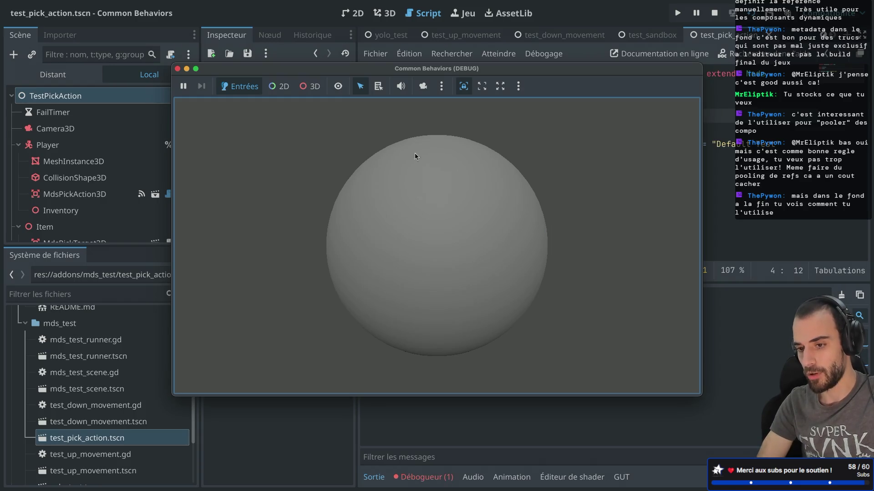
click(176, 69)
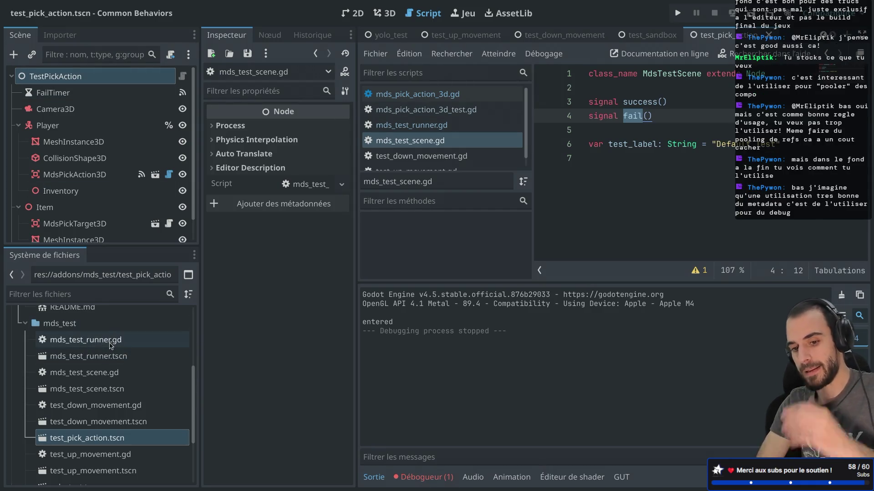
double_click(101, 358)
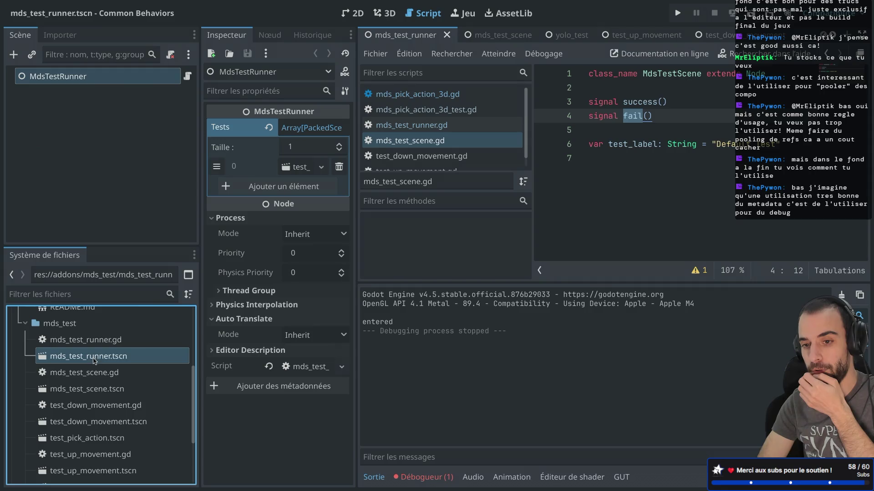
- Add test_pick_action.tscn as a second entry in the Tests array and save the runner scene
click(297, 186)
click(296, 187)
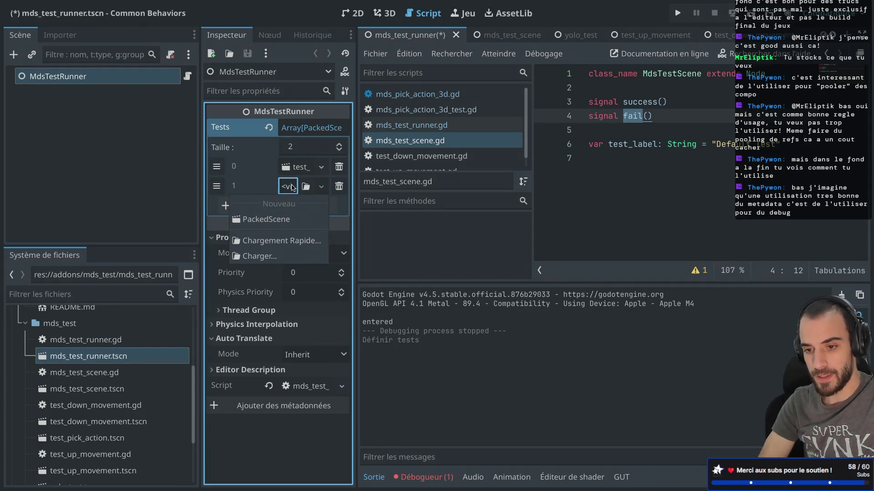
click(270, 242)
text(test_pick)
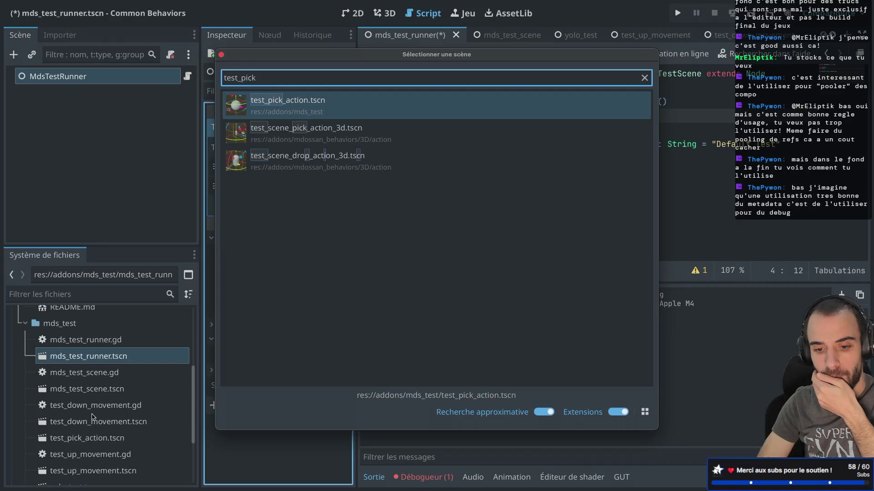
double_click(347, 105)
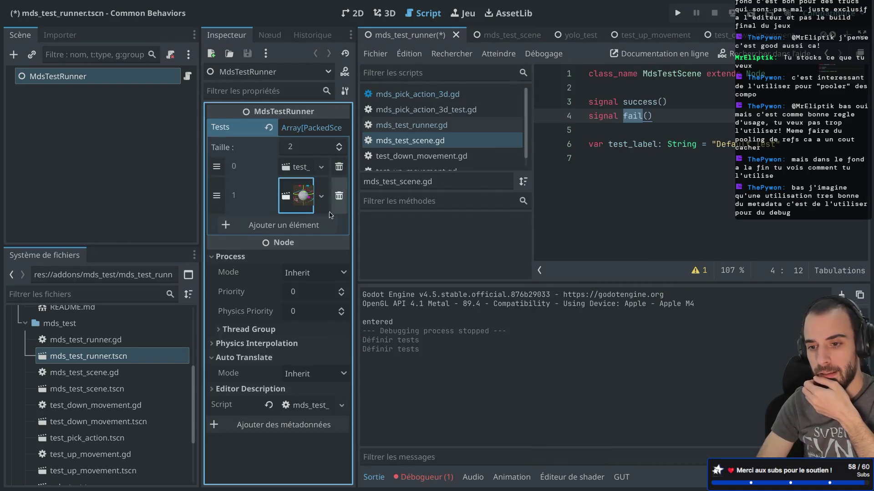
click(120, 79)
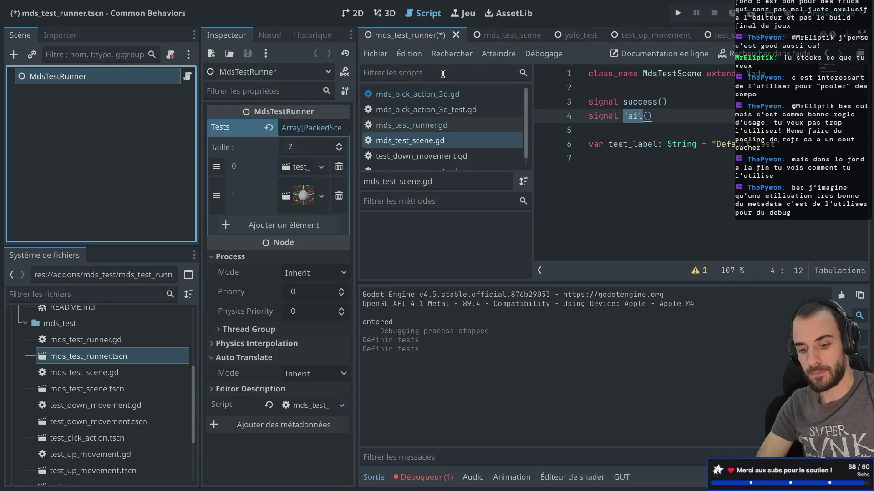
key(ctrl+s)
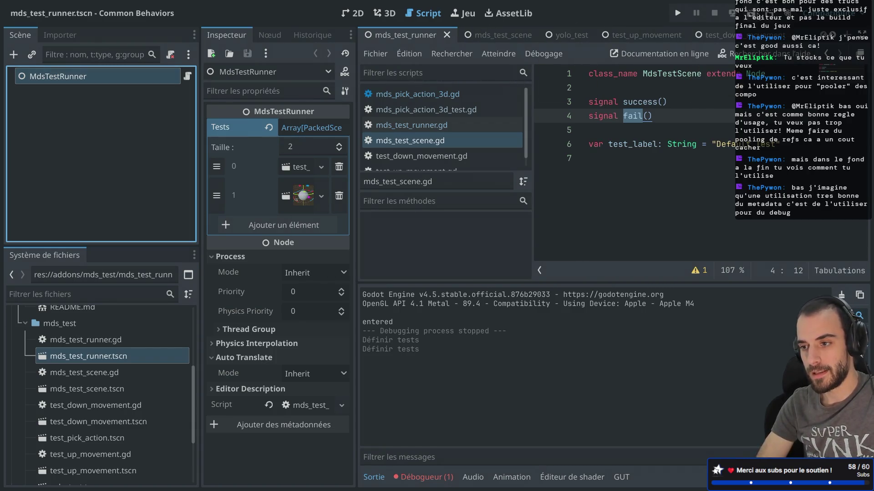
- Run the project to execute the tests, then close the game window
click(751, 14)
drag(226, 72, 526, 105)
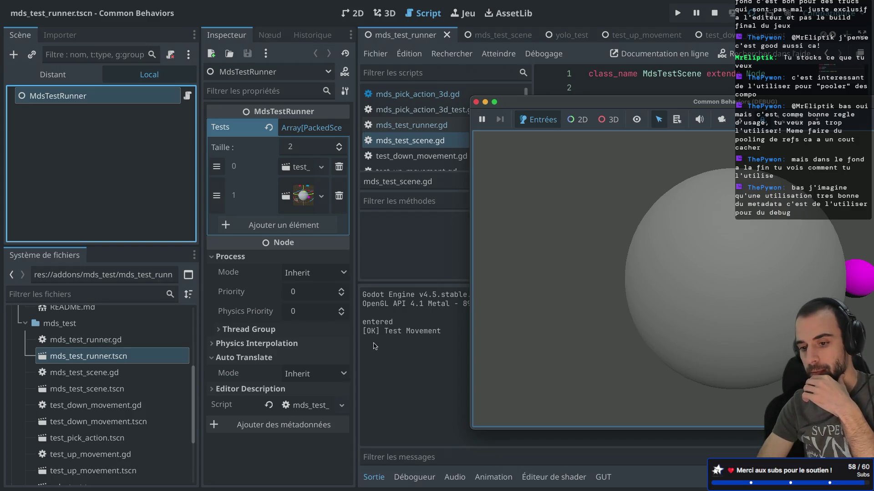
click(476, 102)
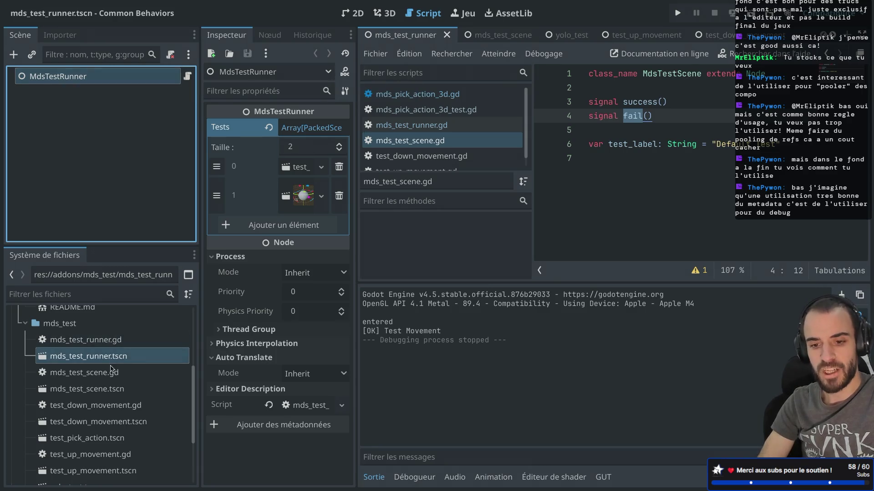
scroll(111, 366, down, 3)
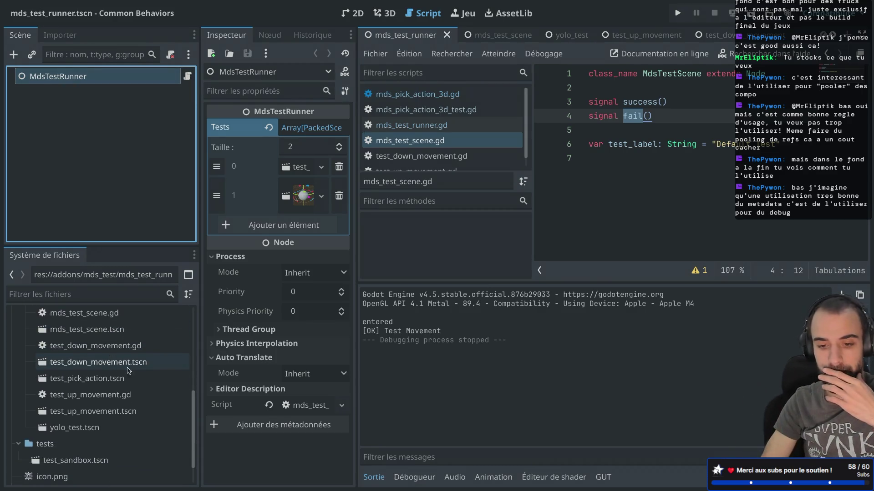
- Open mds_test_scene.tscn from the FileSystem dock
scroll(93, 412, up, 1)
double_click(87, 337)
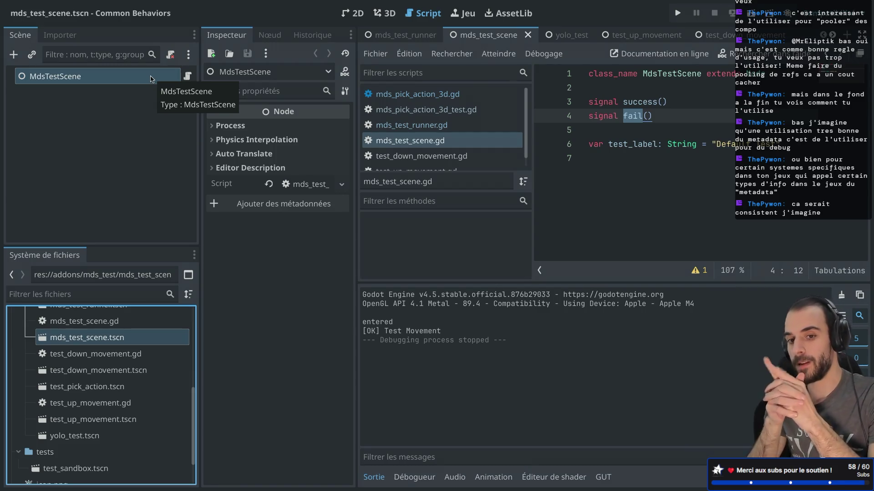
- Add a Timer child under the MdsTestScene root and rename it TimeoutTimer
right_click(128, 78)
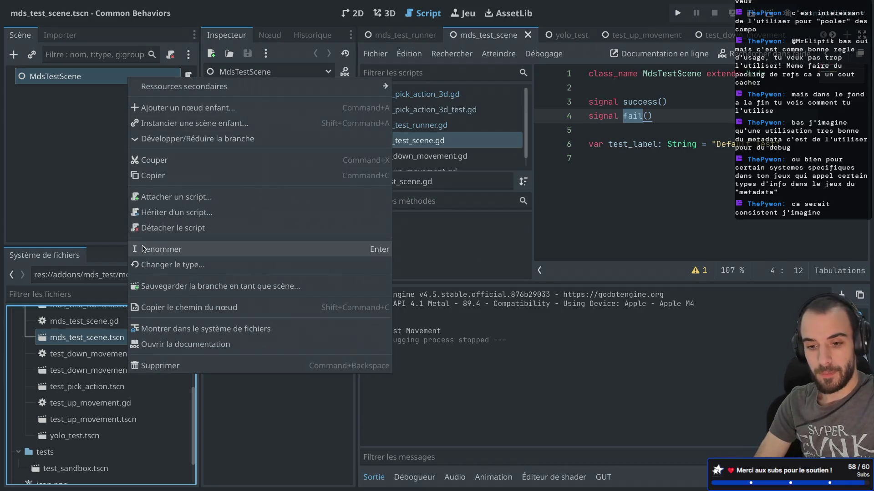
click(71, 120)
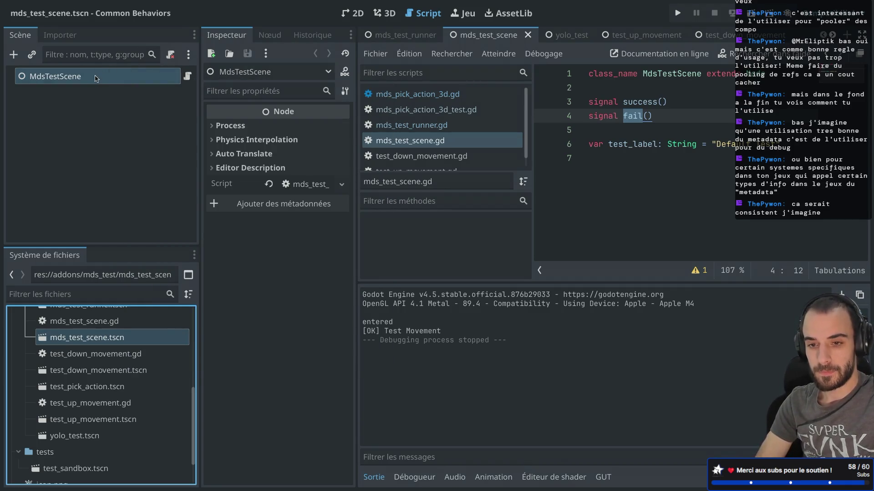
right_click(96, 77)
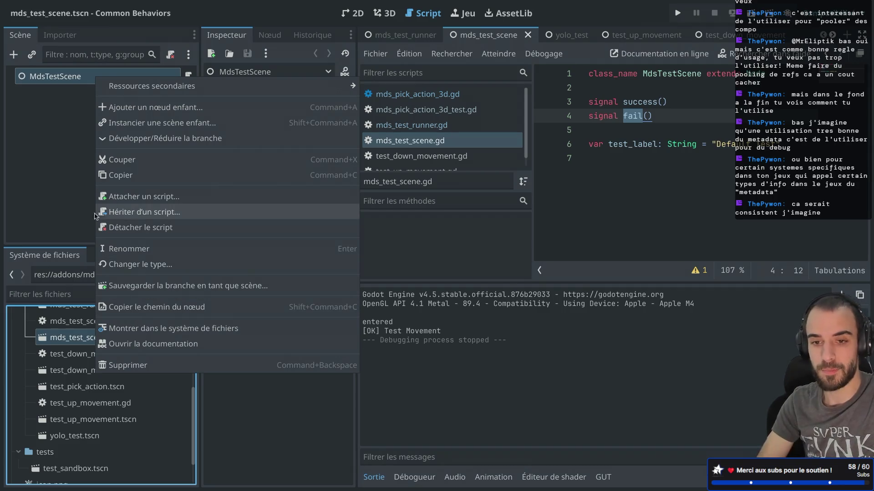
click(60, 188)
key(ctrl+a)
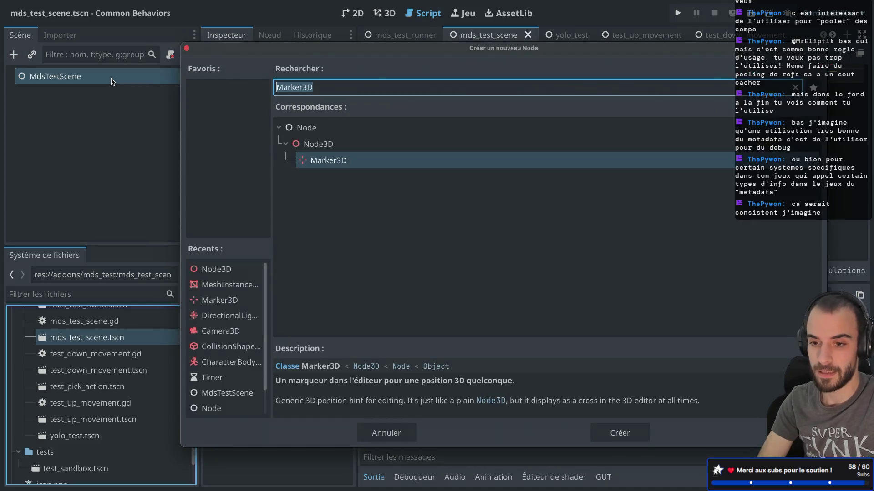
text(timer)
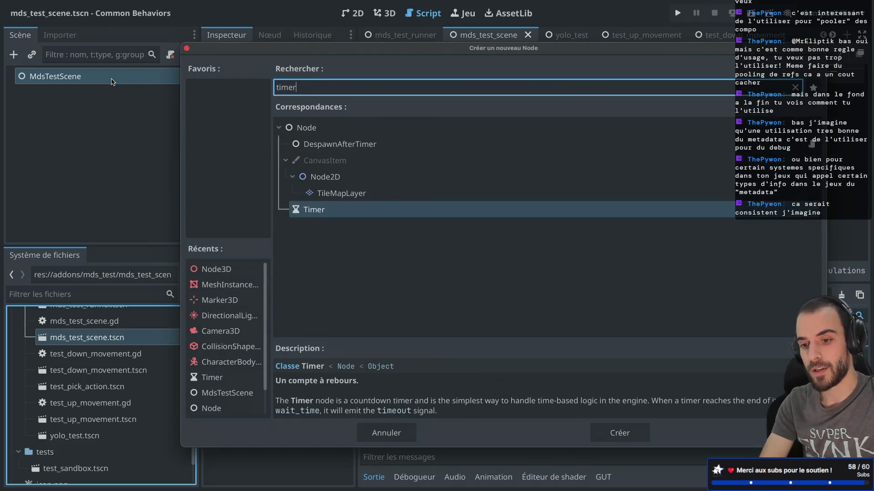
key(Return)
double_click(55, 90)
text(Ti)
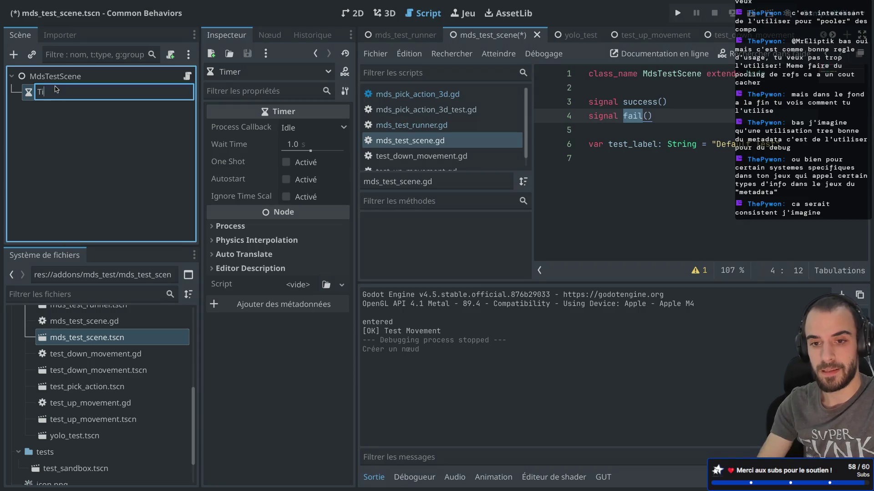
text(meoutTimer)
key(Return)
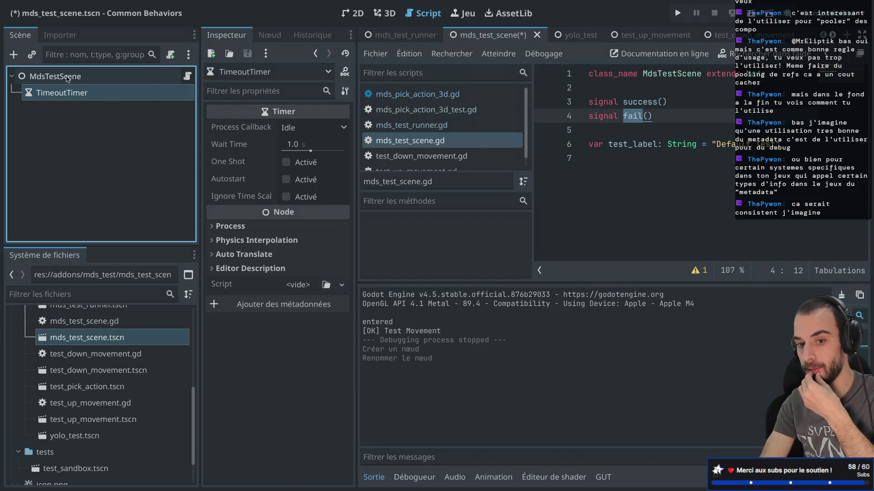
- Connect TimeoutTimer's timeout signal to a new handler in the scene script
right_click(62, 96)
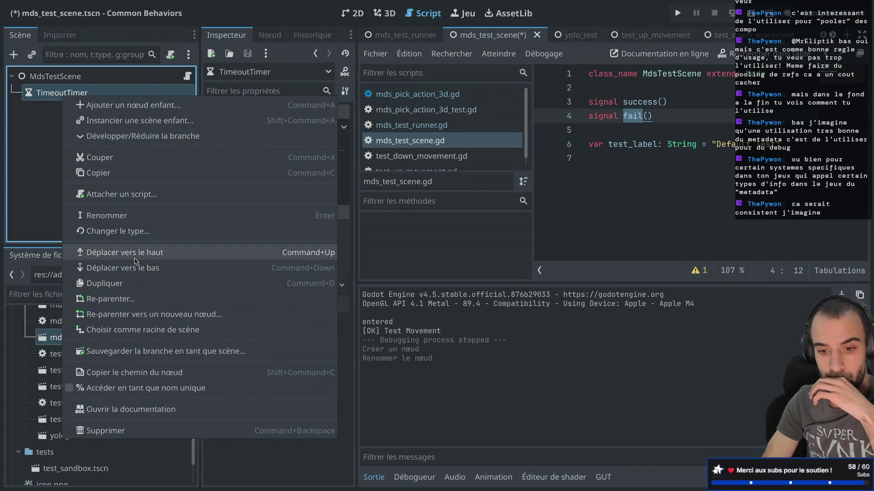
click(44, 203)
click(271, 36)
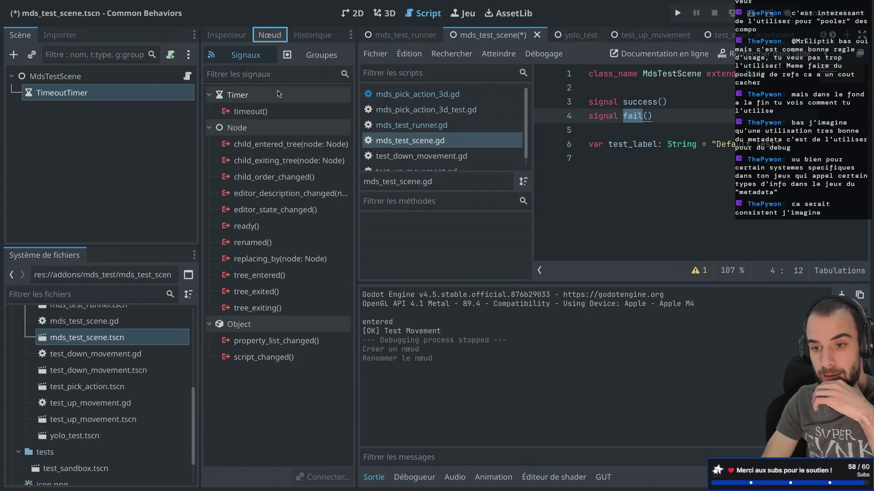
double_click(249, 112)
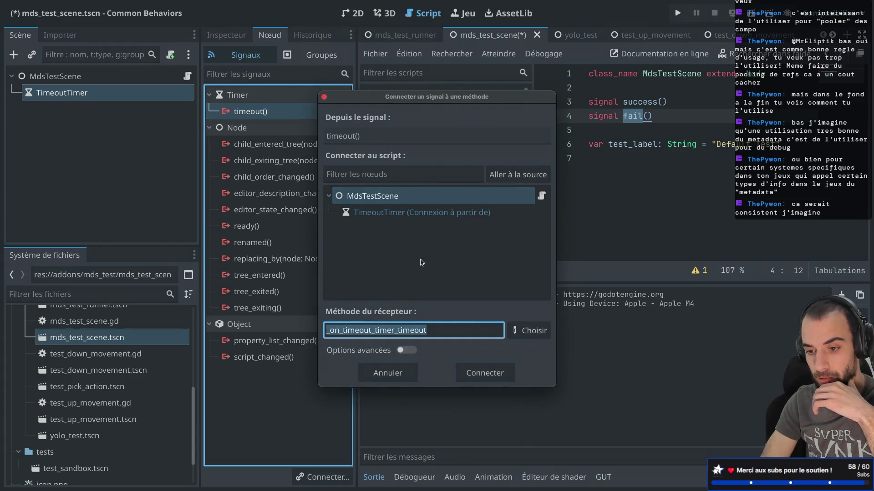
click(484, 373)
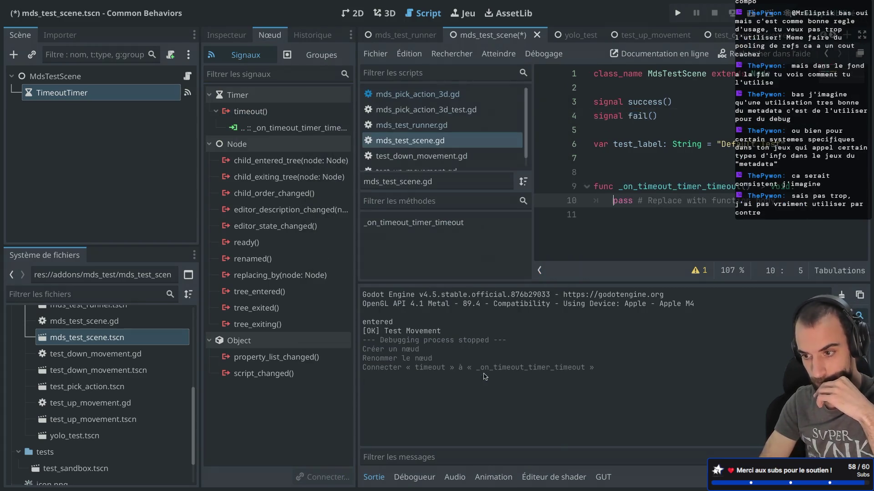
- Replace the handler's pass with fail.emit() and save the script
key(ctrl+super+d)
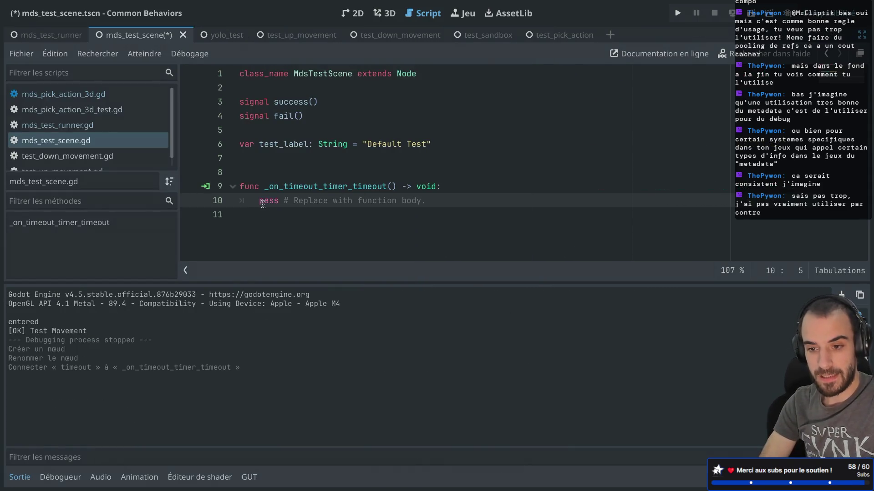
drag(260, 202, 421, 204)
key(BackSpace)
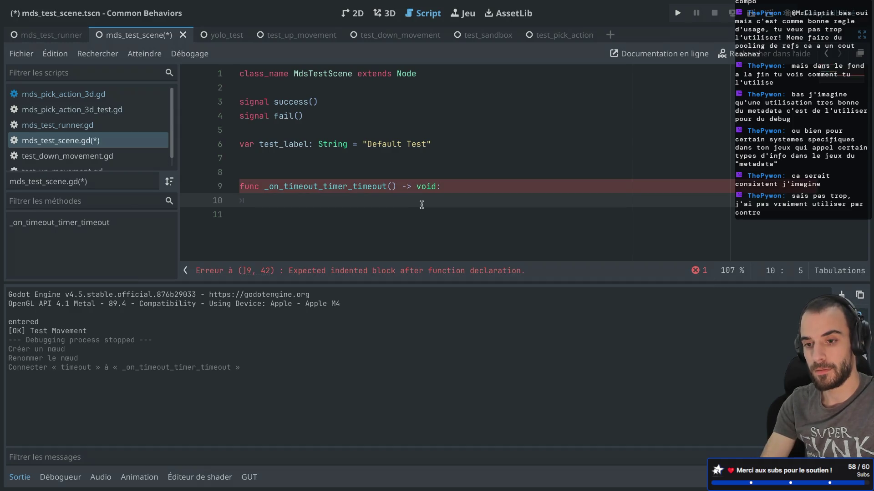
text(fail)
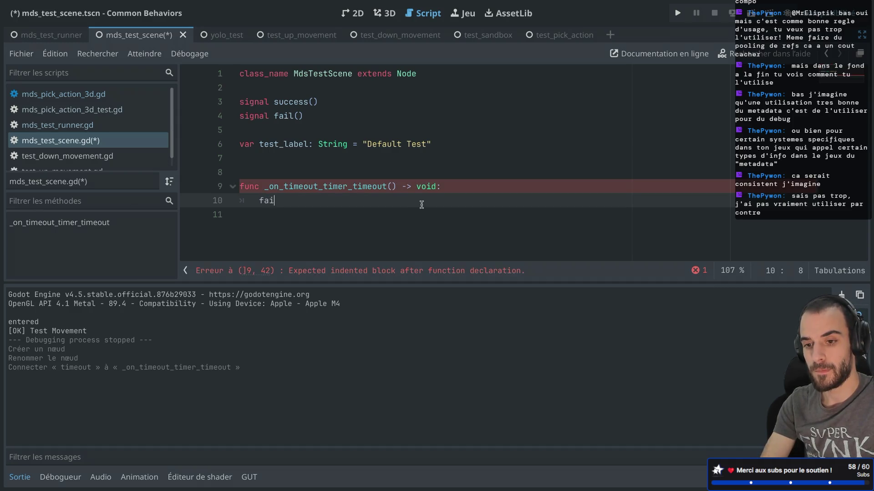
key(Return)
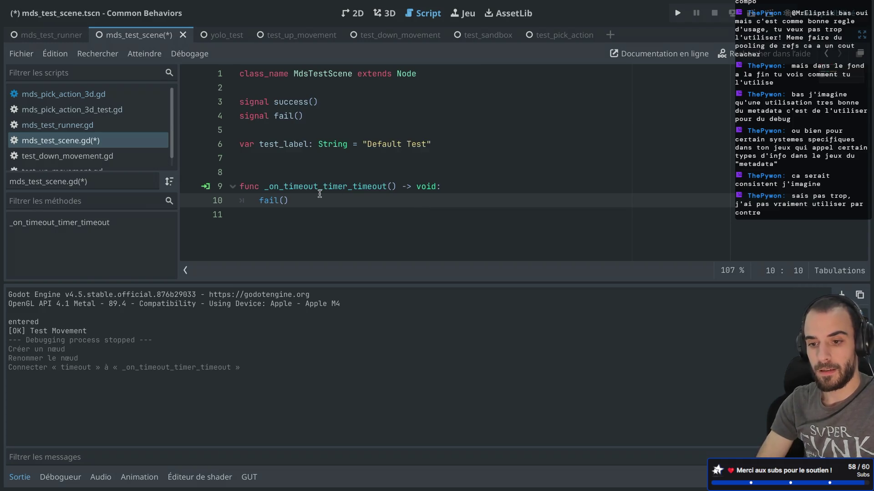
key(BackSpace)
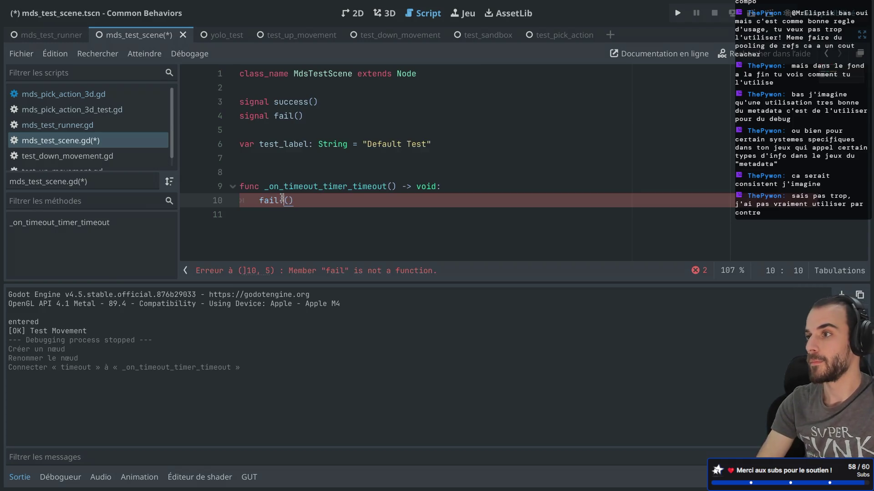
text(.e)
key(Return)
key(ctrl+s)
- Tidy the test_label declaration and remove the extra blank line after line 6
click(369, 129)
click(337, 146)
key(BackSpace)
text(it)
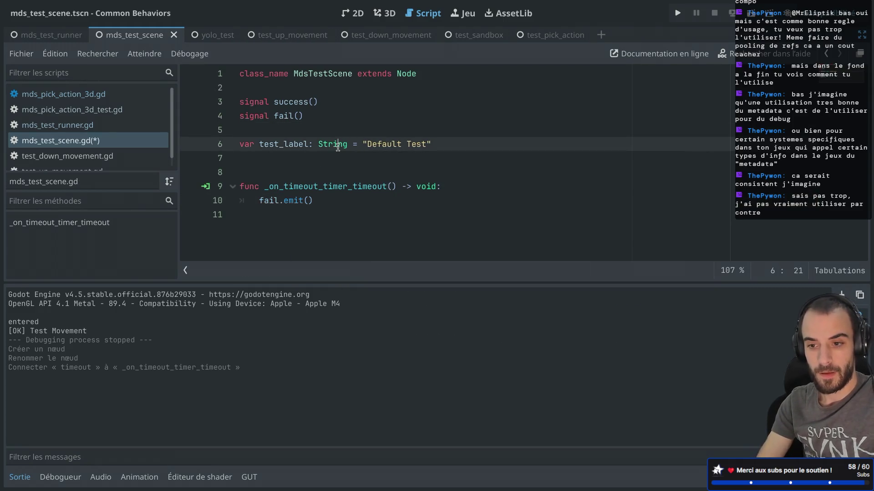
click(315, 156)
key(BackSpace)
click(372, 157)
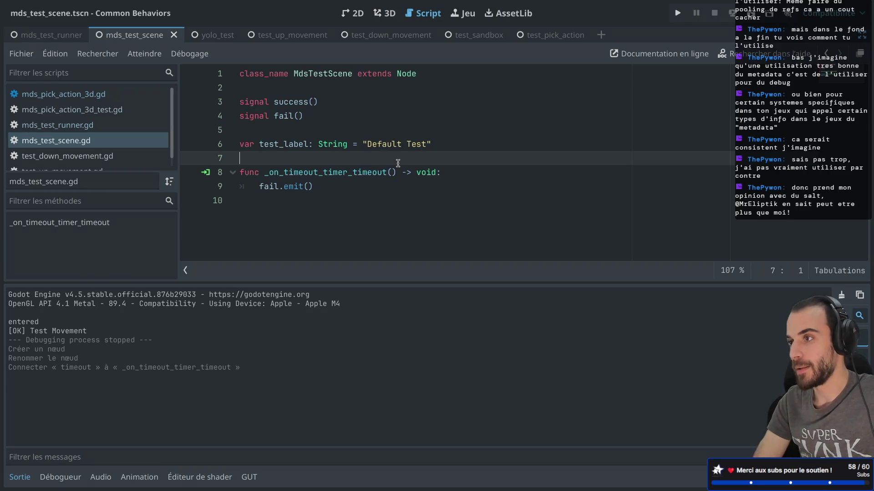
click(296, 202)
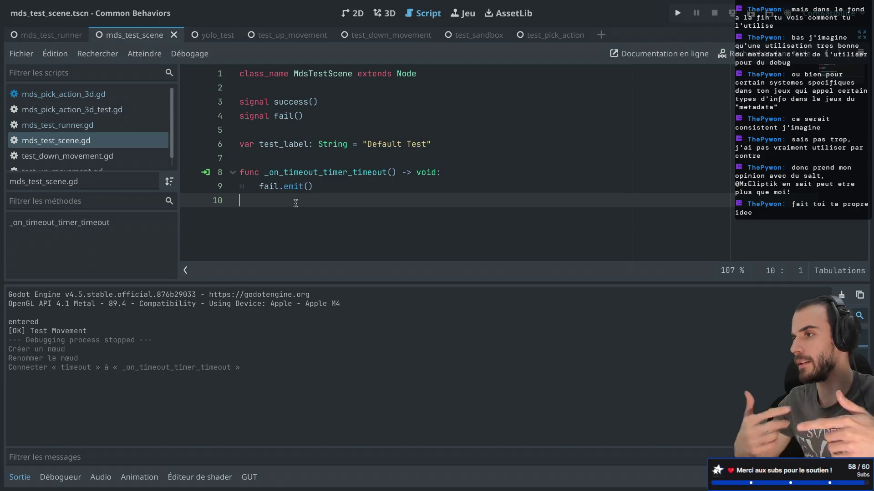
key(ctrl+super+d)
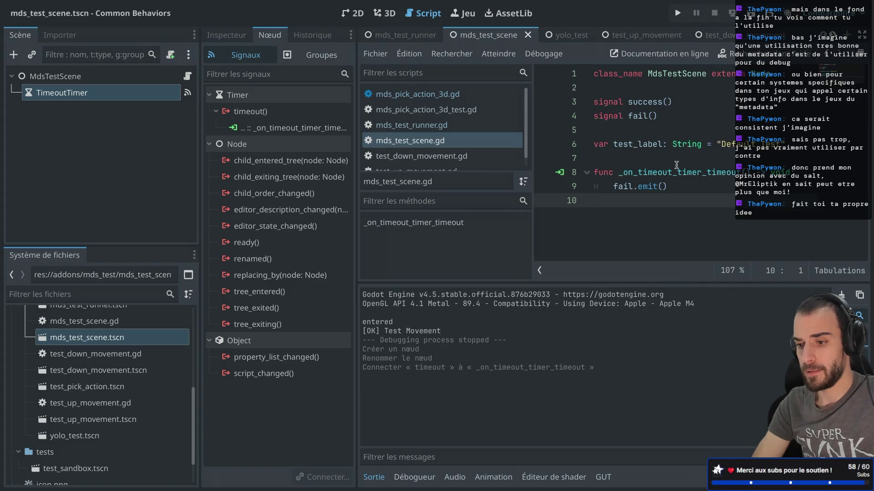
- Run the mds_test_runner project and close the game window
key(ctrl+super+d)
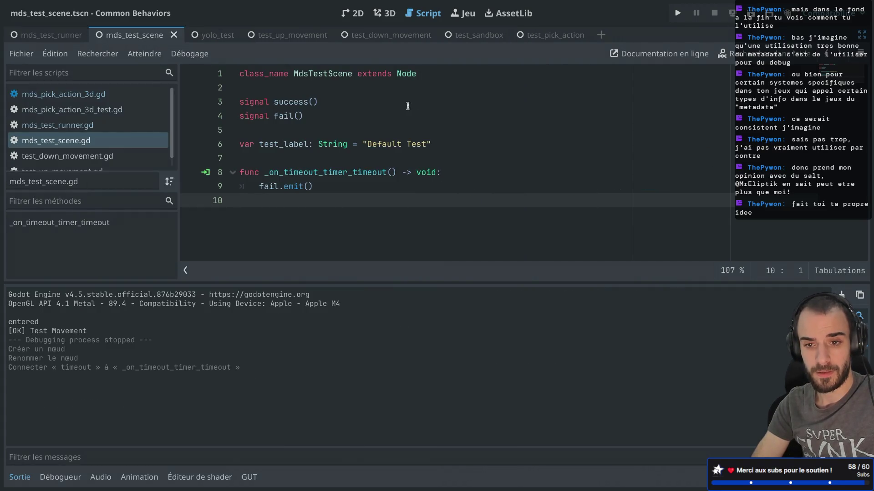
click(59, 36)
key(ctrl+super+d)
click(750, 13)
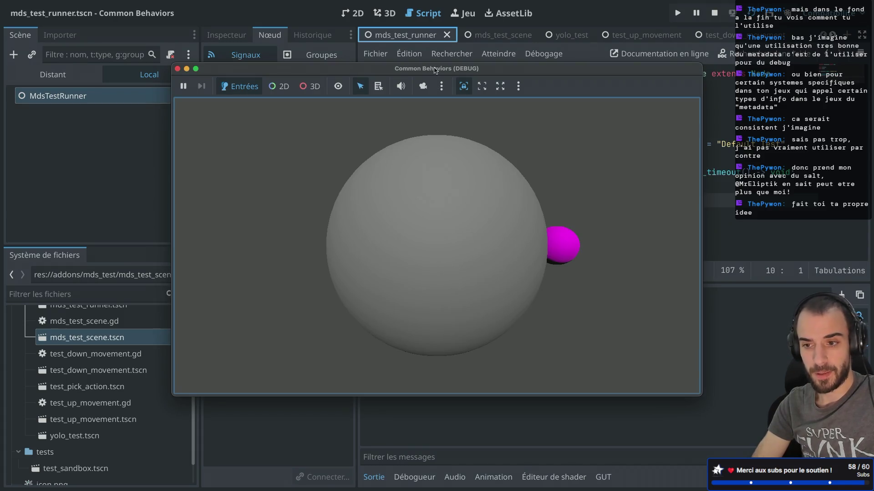
mouse_move(398, 69)
mouse_down()
mouse_move(779, 69)
mouse_move(742, 74)
mouse_up()
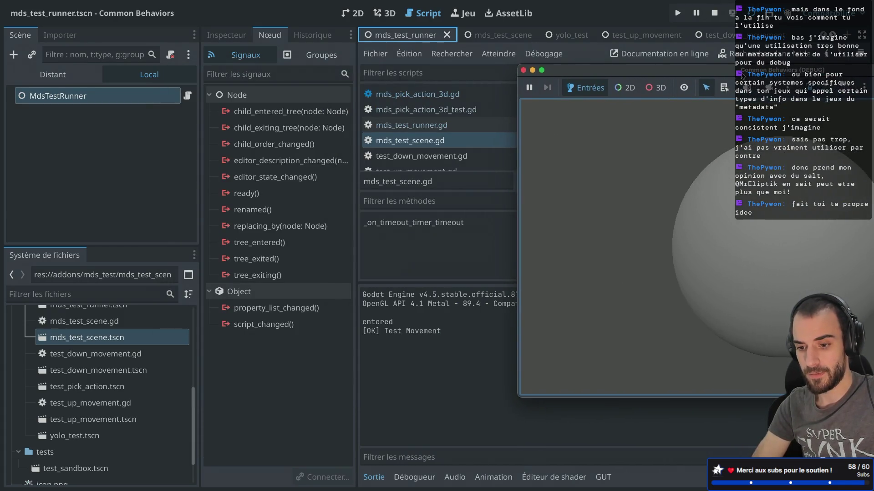
click(524, 70)
- Enable Autostart on TimeoutTimer, set its Wait Time to 3.0, and save mds_test_scene
click(499, 37)
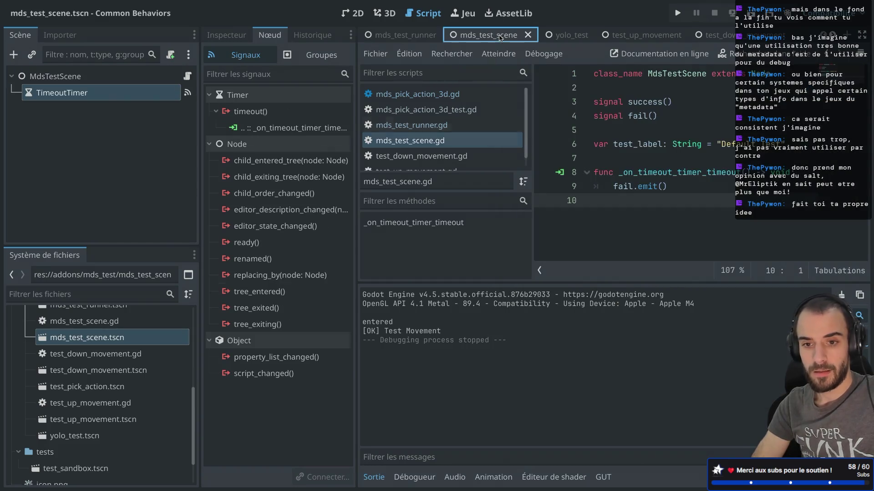
click(82, 93)
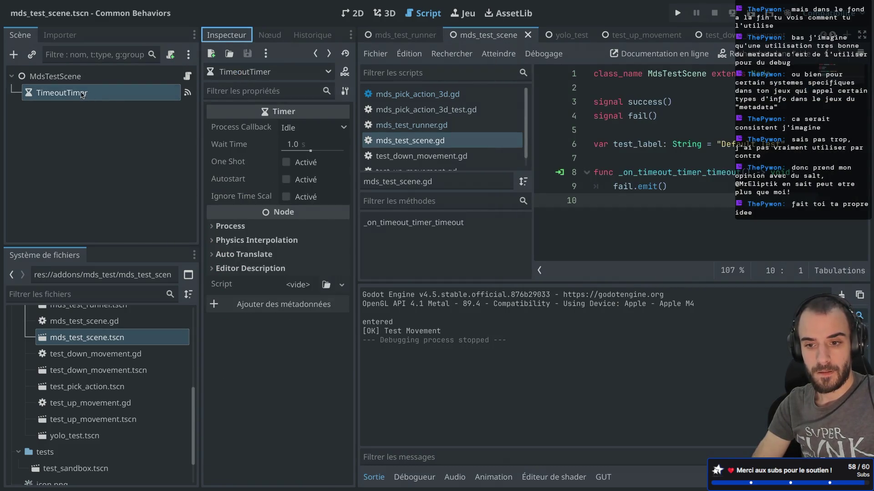
click(286, 180)
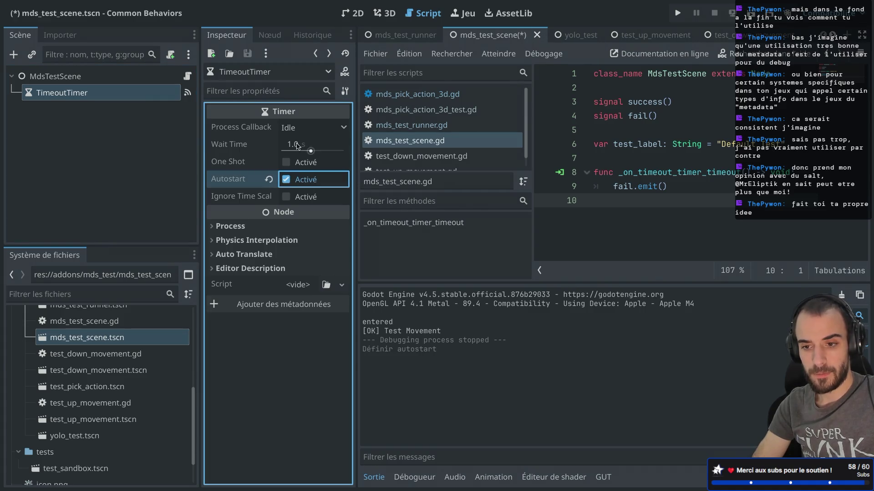
click(296, 144)
text(3)
key(Return)
key(ctrl+s)
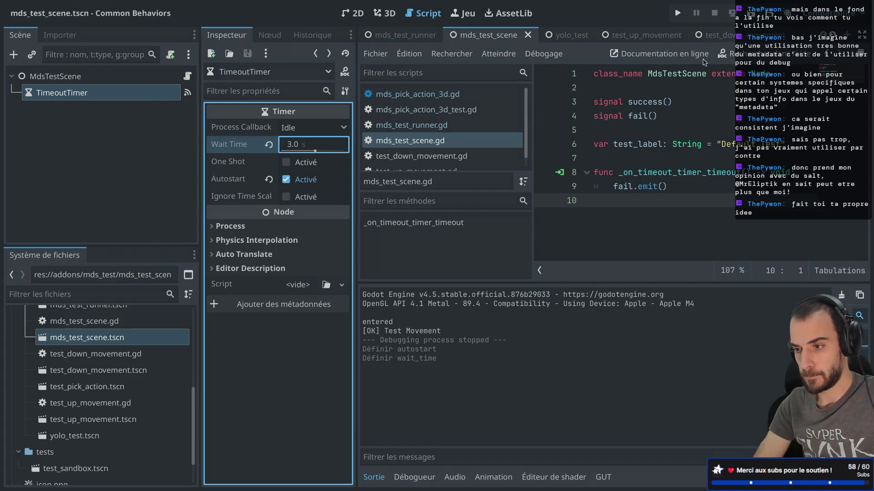
- Test-run the current scene, then return to the mds_test_runner scene
click(750, 13)
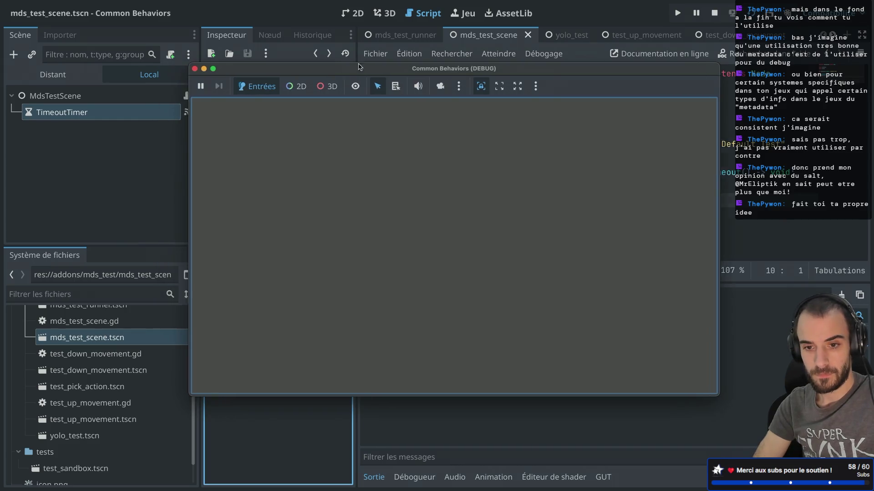
drag(345, 67, 564, 72)
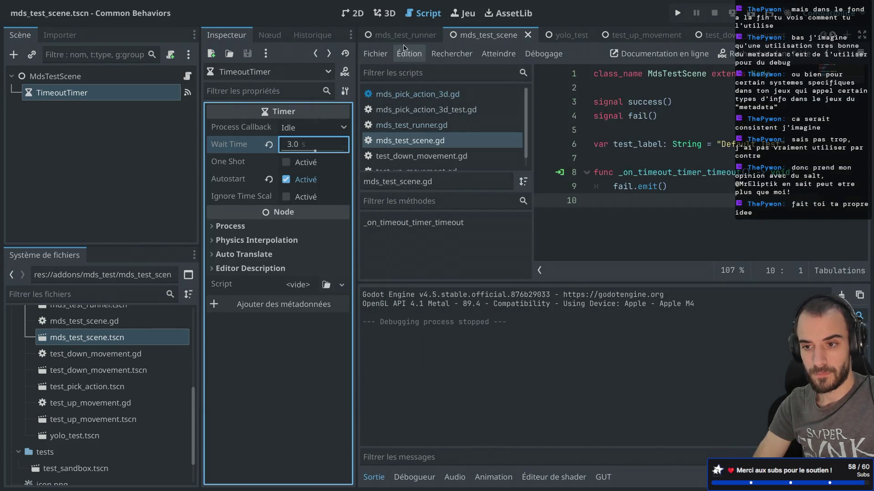
click(404, 35)
- Run the test runner, inspect TestPickAction's FailTimer child in the live tree, then stop the game
click(750, 14)
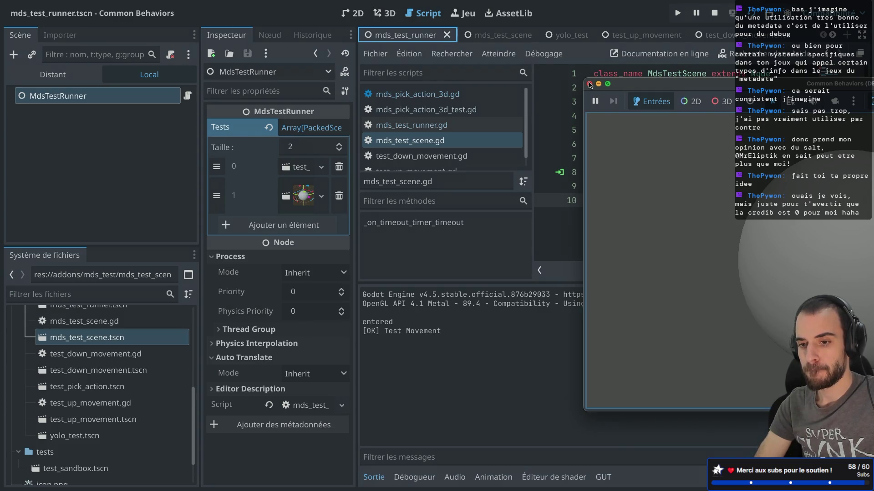
click(53, 74)
click(21, 114)
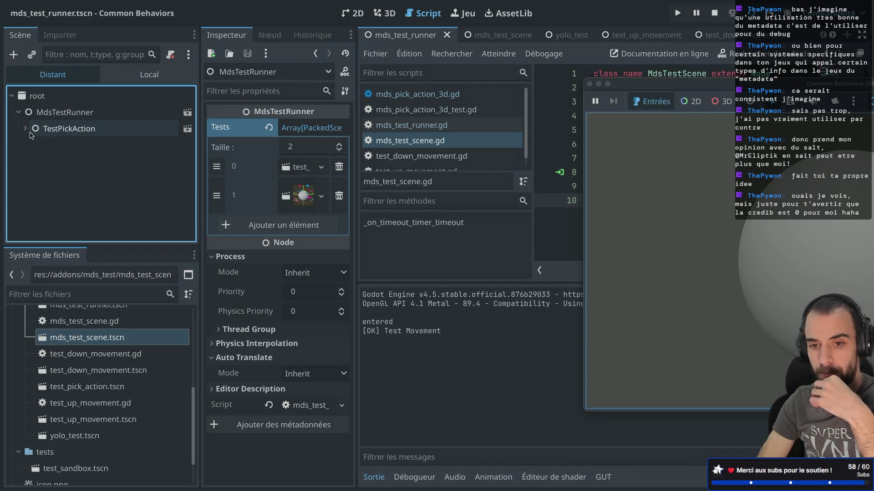
click(32, 133)
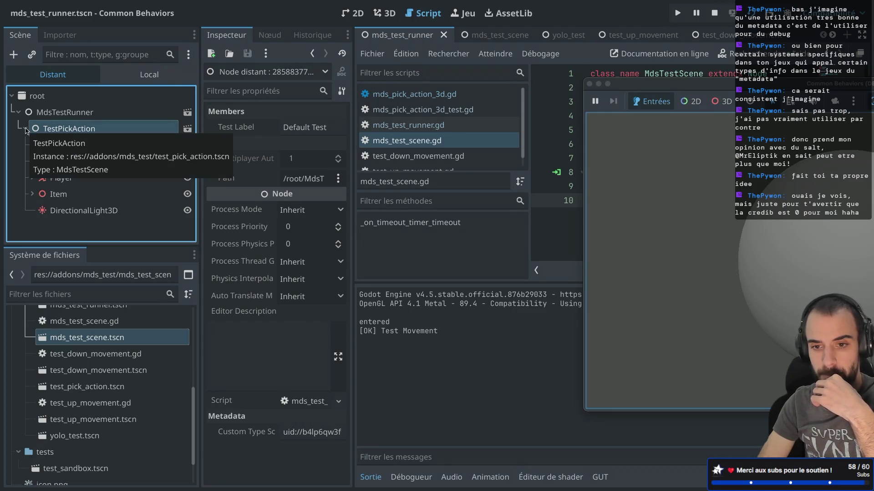
click(26, 131)
click(26, 131)
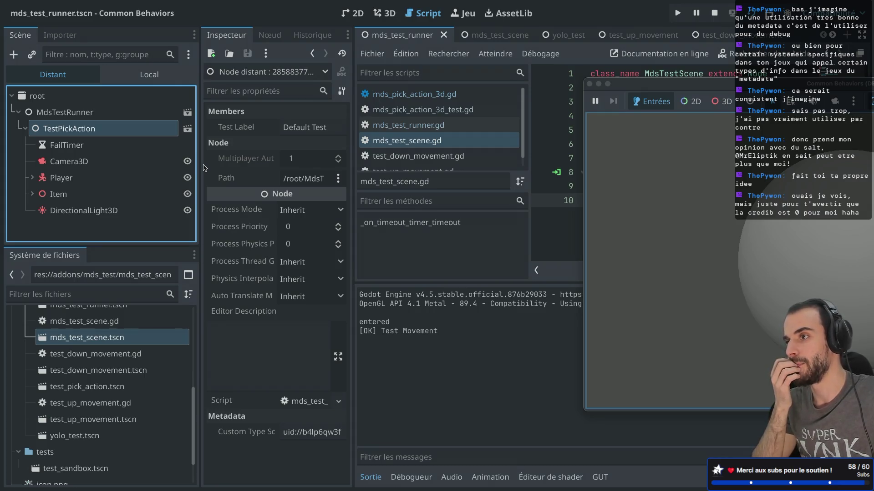
click(590, 84)
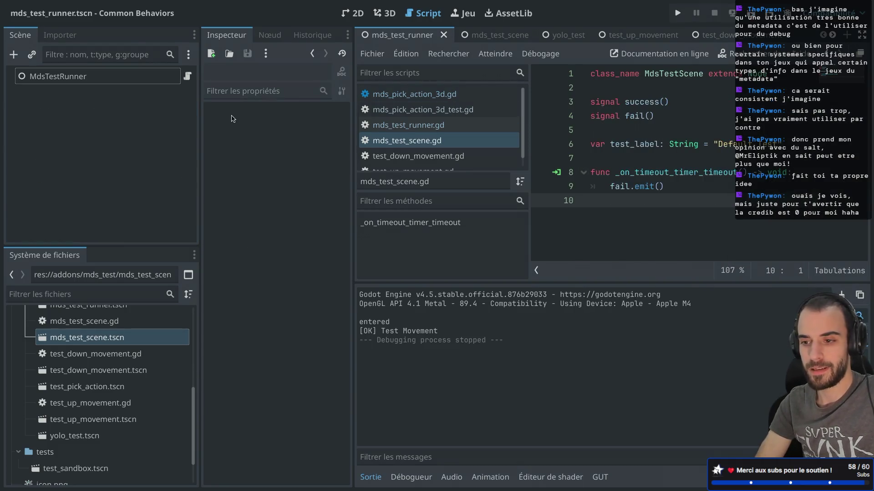
- Write a _ready function calling get_tree().create_timer(3) and save the script
key(ctrl+super+d)
click(455, 144)
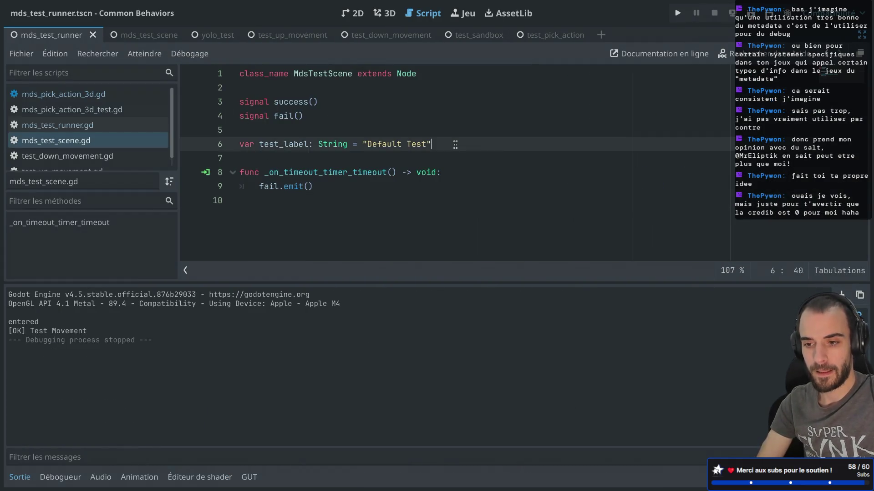
key(Return)
key(Return)
text(func)
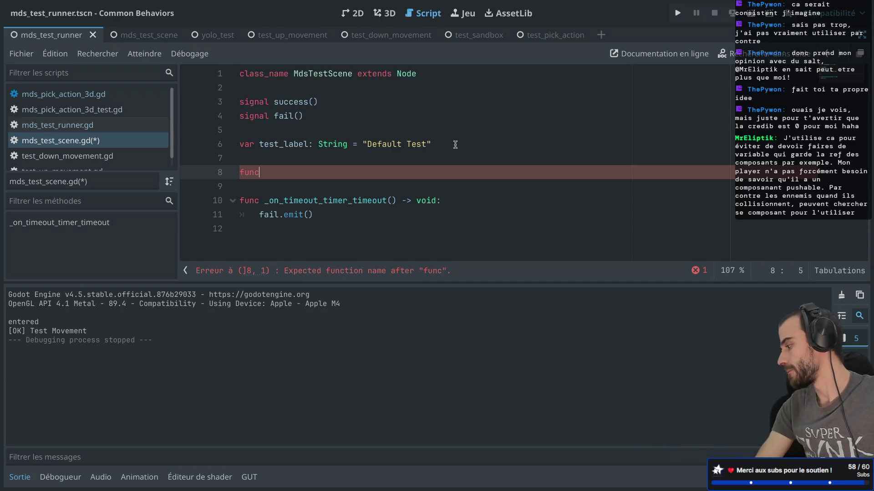
text( _read)
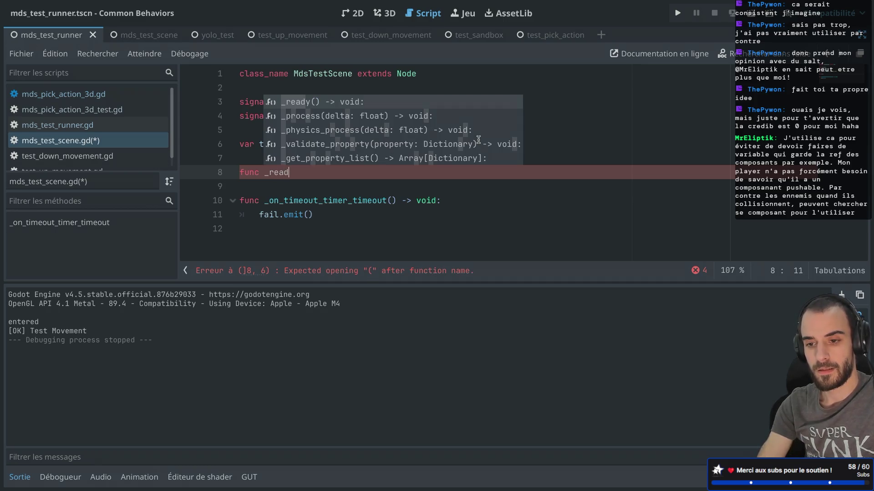
key(Return)
key(Return)
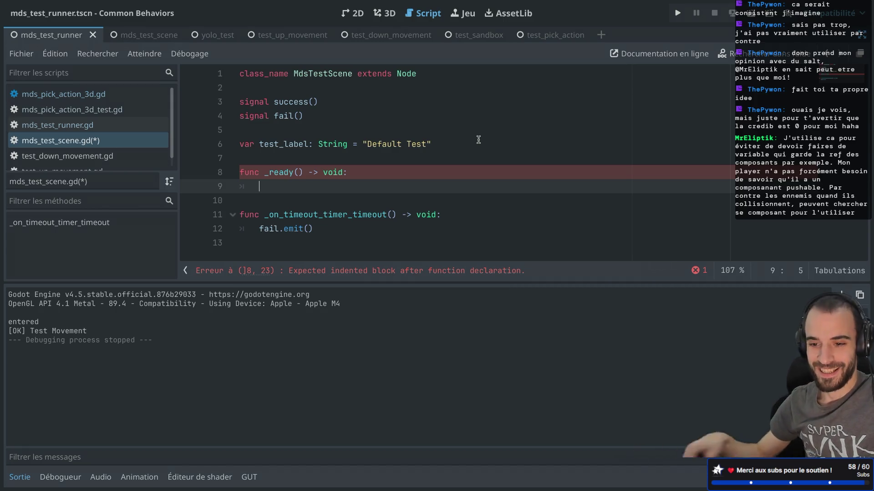
text(get_tree())
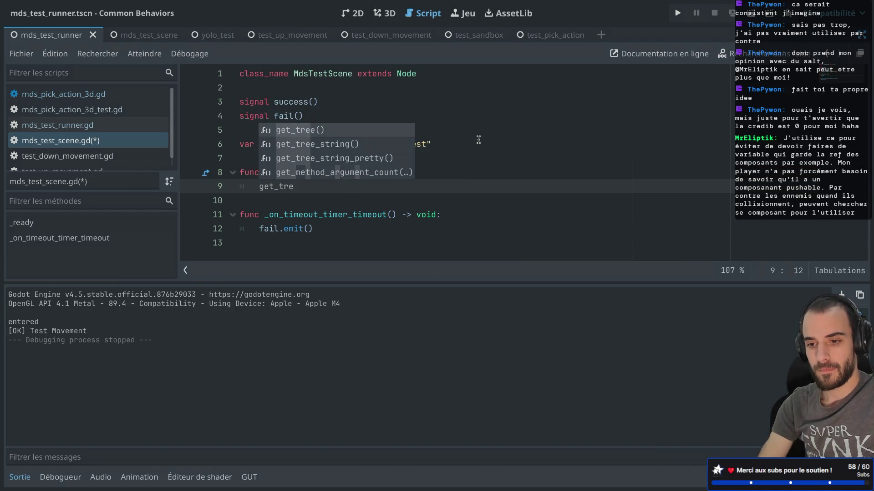
key(Return)
text(.create)
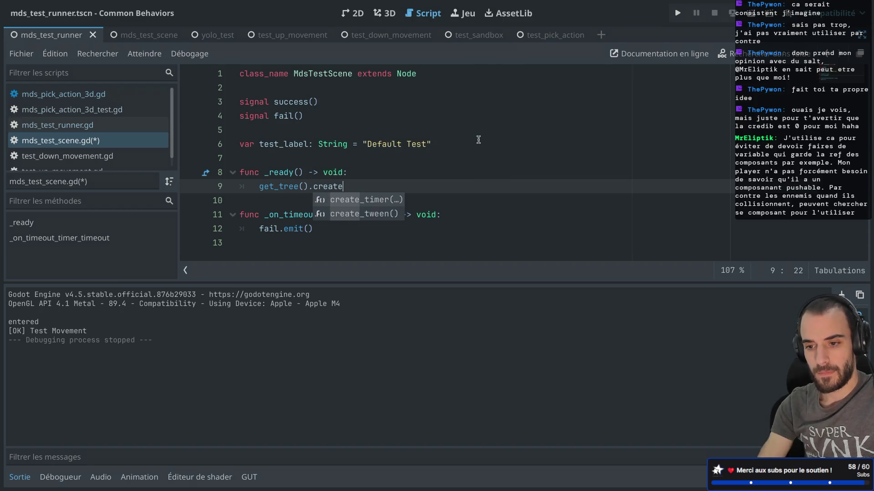
key(Return)
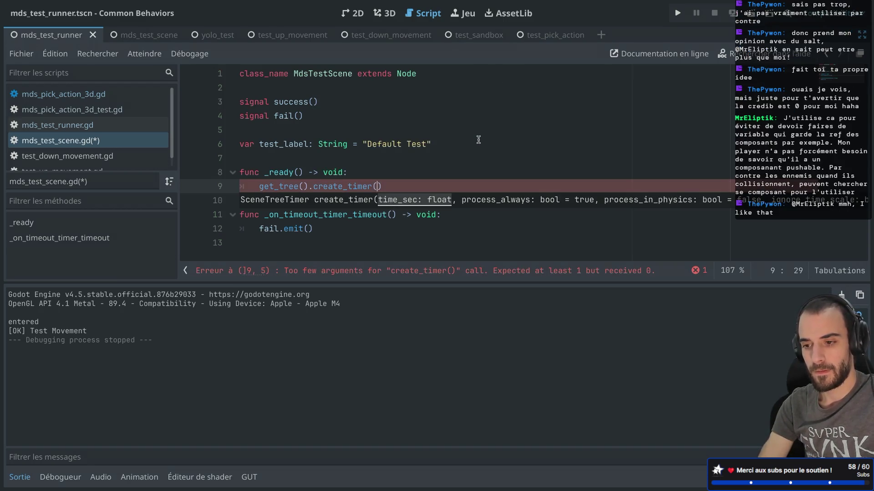
text(3)
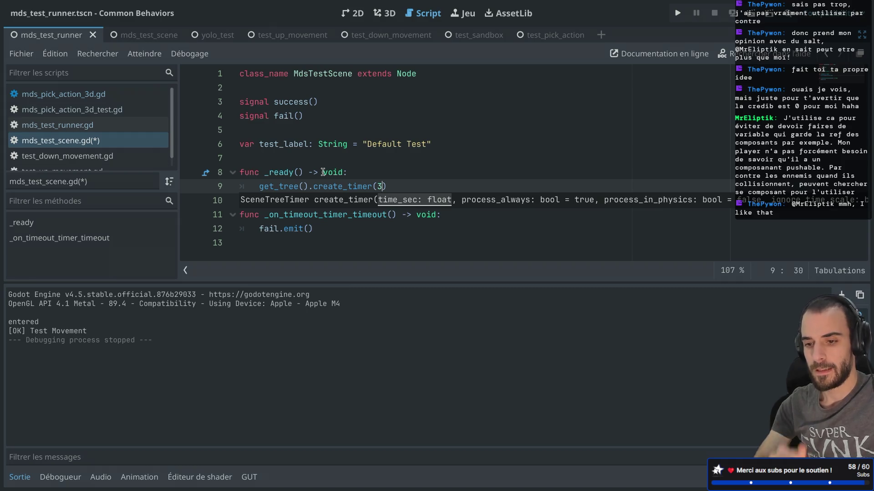
key(ctrl+s)
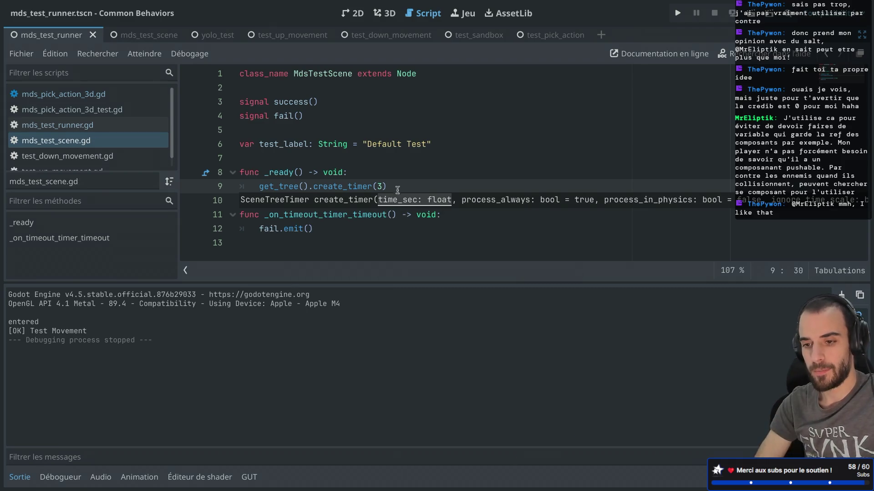
- Delete the _ready function again and restore the side docks
drag(408, 187, 305, 158)
key(BackSpace)
key(BackSpace)
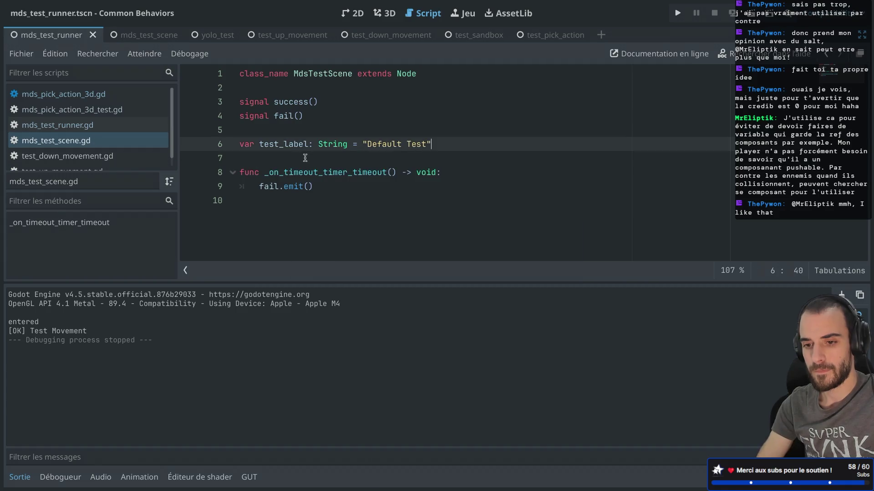
key(ctrl+shift+F11)
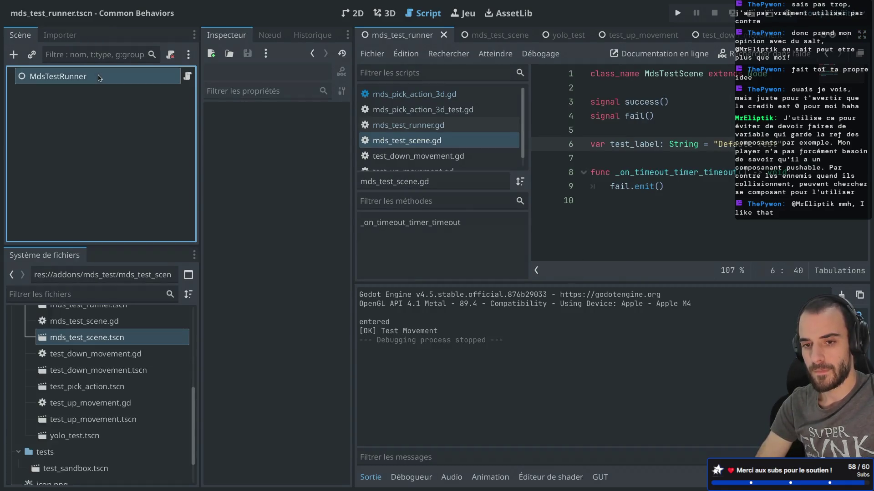
- Switch to mds_test_scene and close the yolo_test, test_up_movement and test_down_movement tabs
click(99, 77)
click(489, 35)
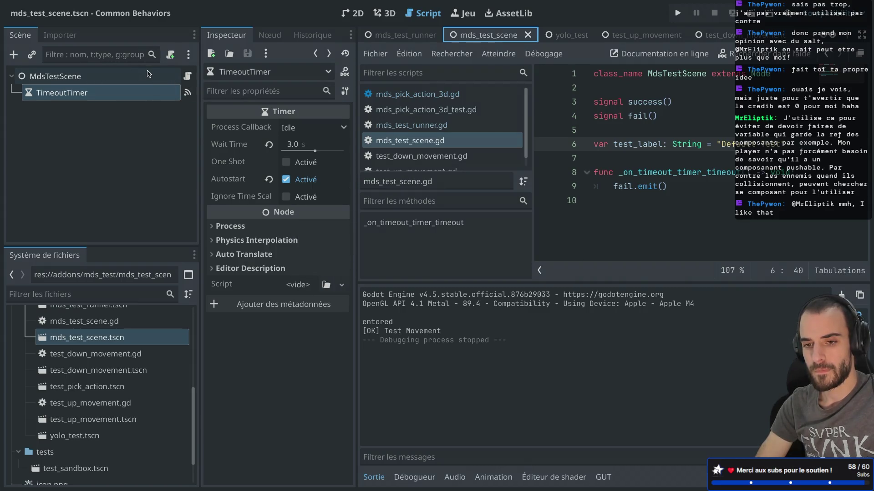
click(578, 39)
click(581, 37)
click(601, 38)
middle_click(601, 39)
middle_click(602, 39)
- Close the test_sandbox scene tab and bring up test_pick_action
click(580, 37)
middle_click(580, 37)
click(581, 37)
- Delete the FailTimer node from TestPickAction using Supprimer and confirm
scroll(106, 142, down, 2)
scroll(106, 142, up, 2)
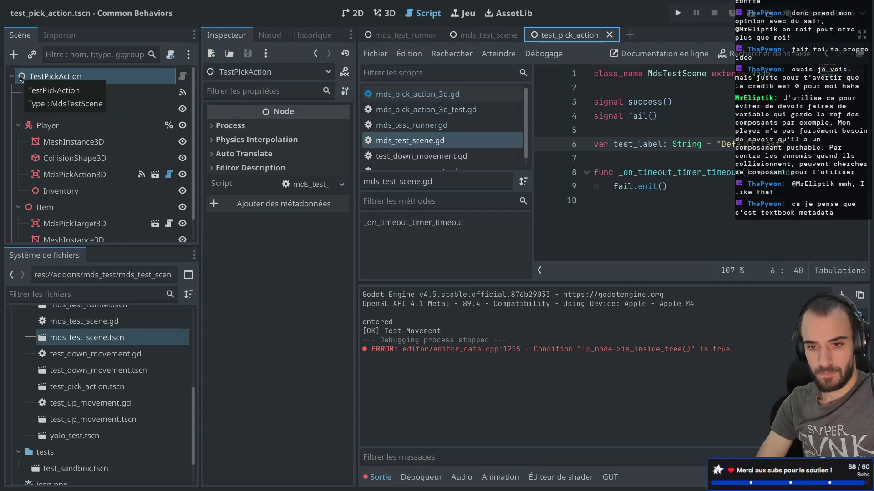
click(68, 93)
right_click(72, 92)
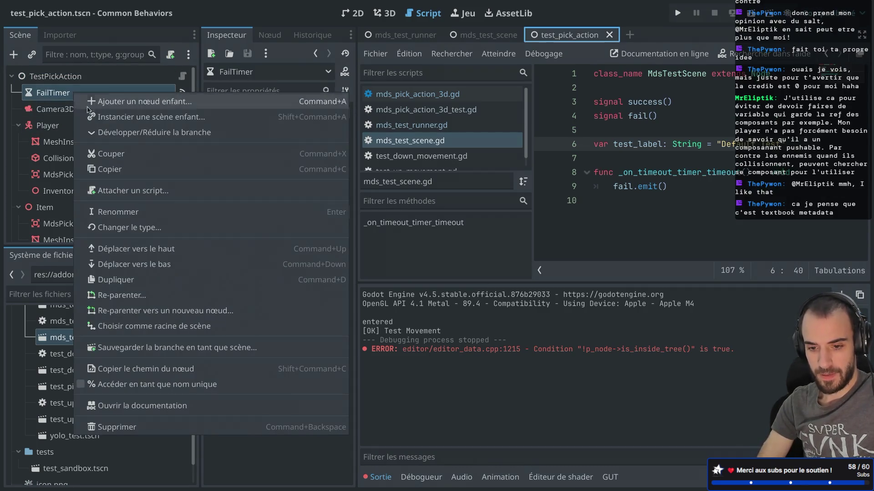
click(119, 426)
click(469, 256)
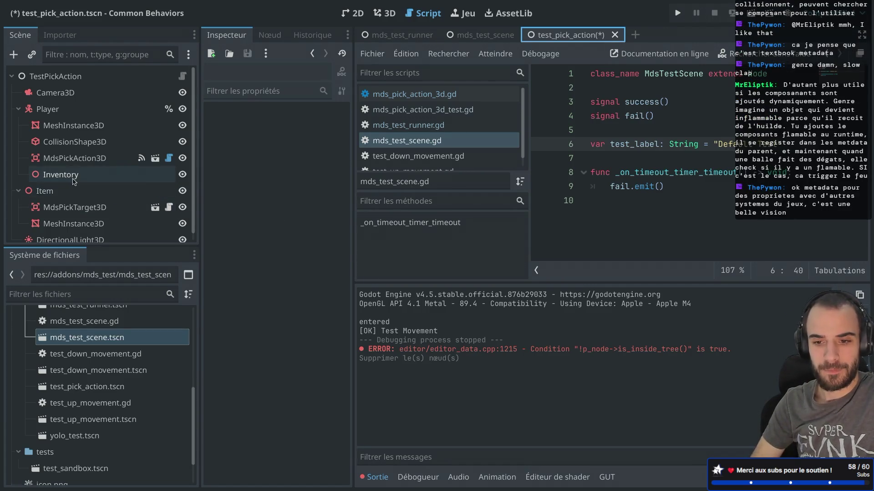
- Toggle the script editor's distraction-free mode on and back off with Ctrl+Shift+F11
scroll(91, 182, down, 1)
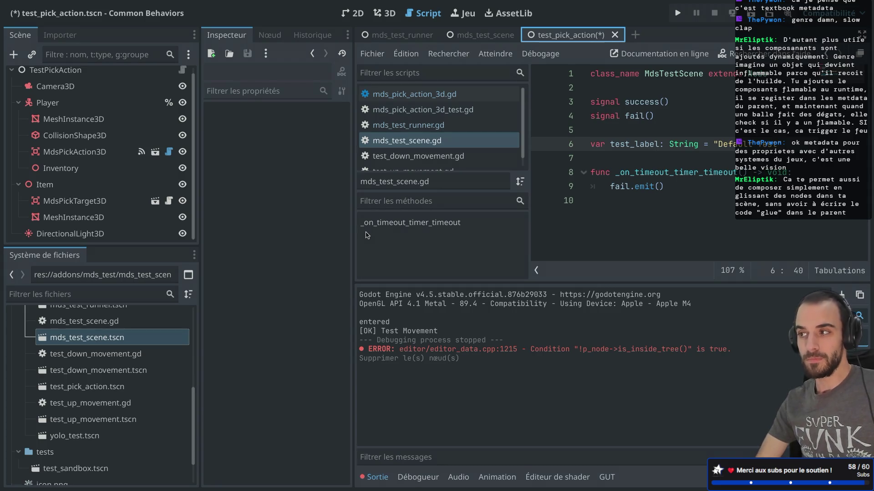
click(626, 164)
key(ctrl+shift+F11)
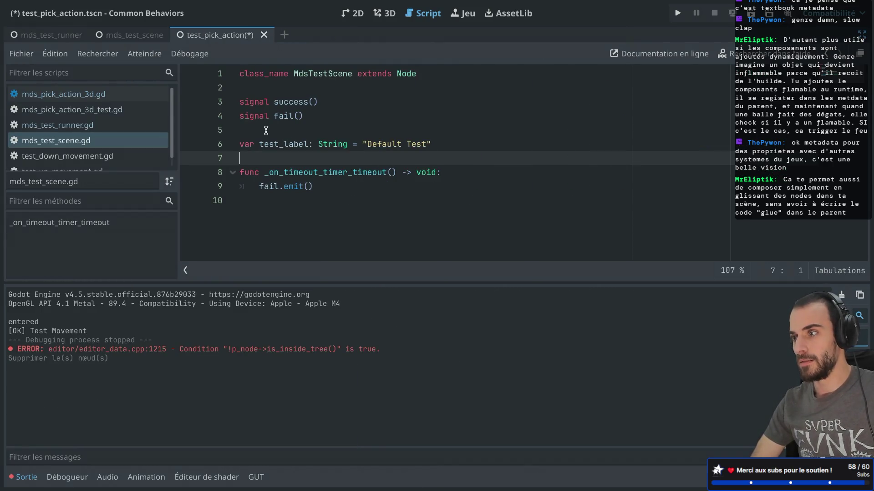
key(ctrl+shift+F11)
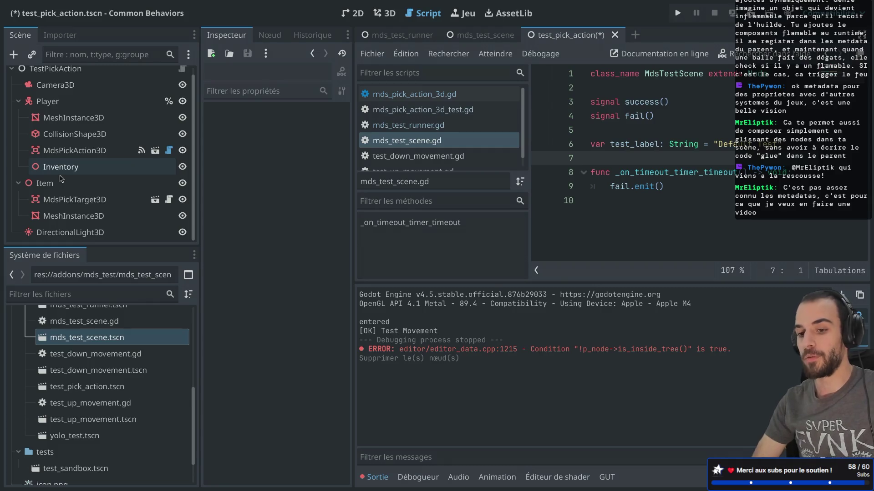
- Collapse the Player and Item branches and save test_pick_action.tscn
scroll(62, 177, up, 1)
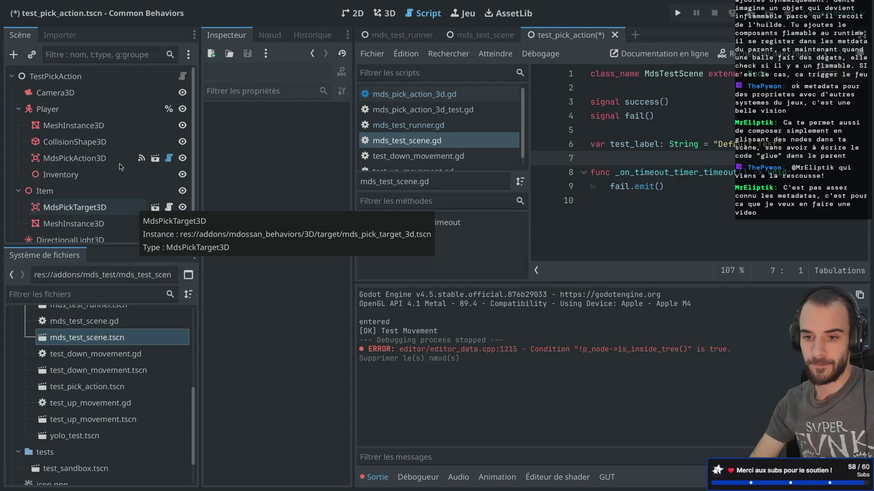
click(17, 109)
click(18, 125)
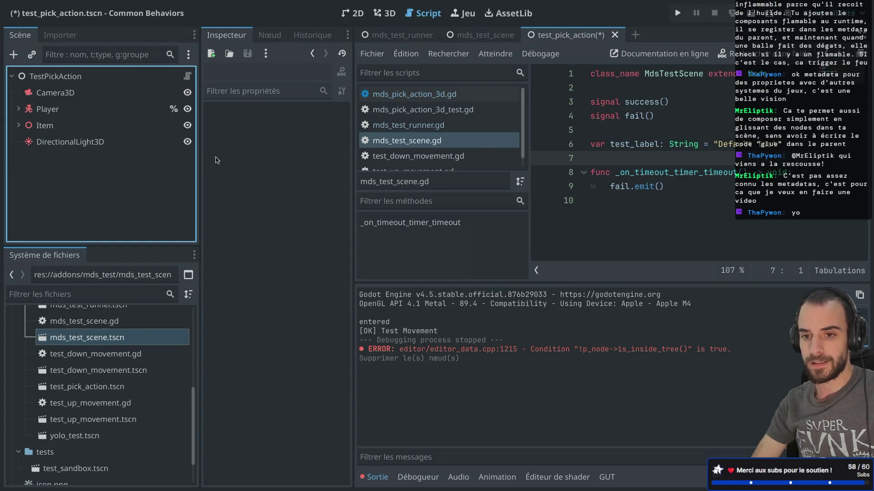
key(ctrl+s)
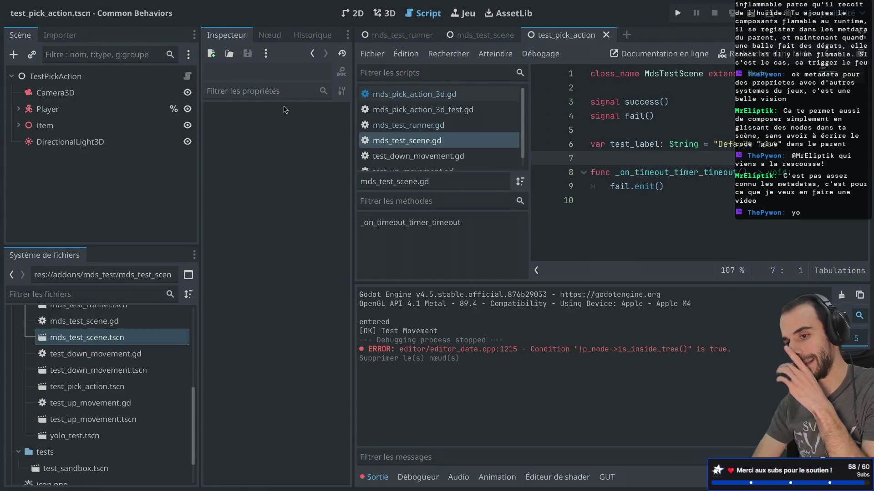
- Run the test_pick_action scene and view its remote scene tree
click(471, 40)
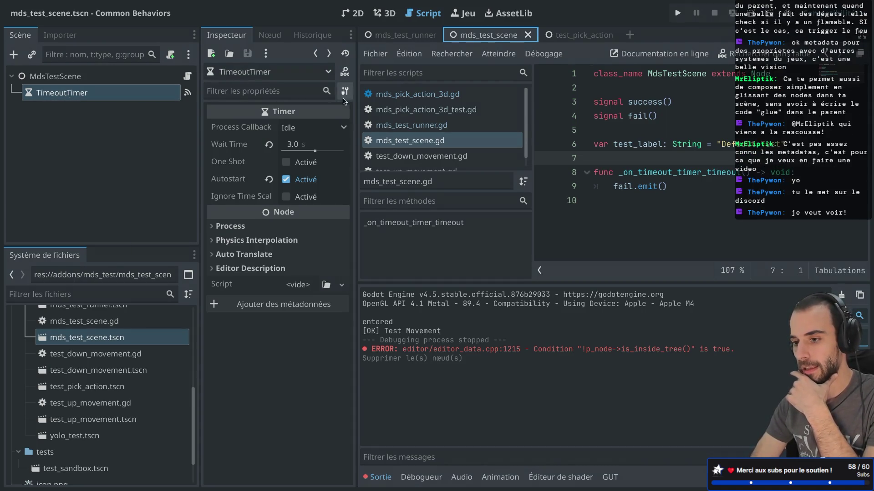
click(588, 38)
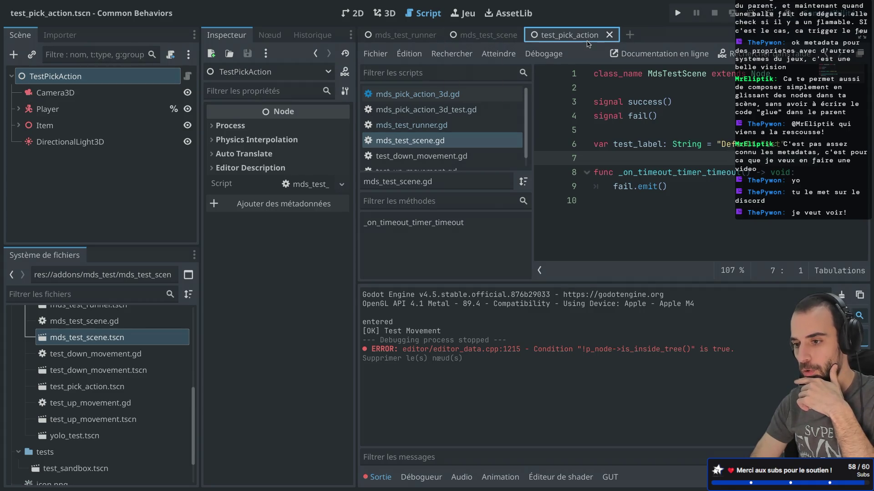
click(748, 14)
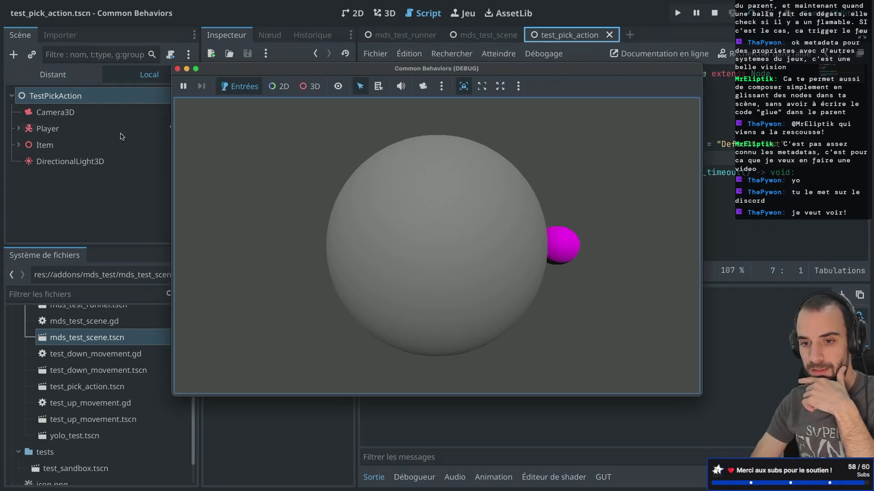
click(54, 77)
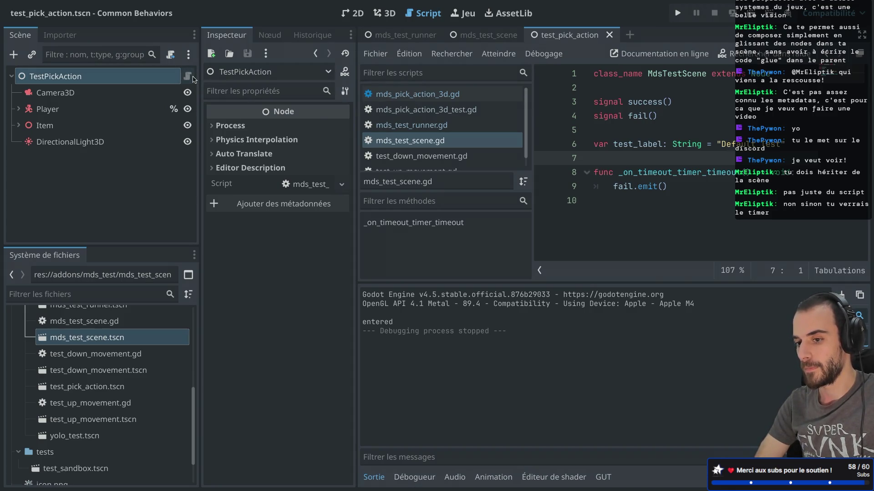
- Attach a test_pick_action.gd script extending MdsTestScene to TestPickAction and save
click(175, 55)
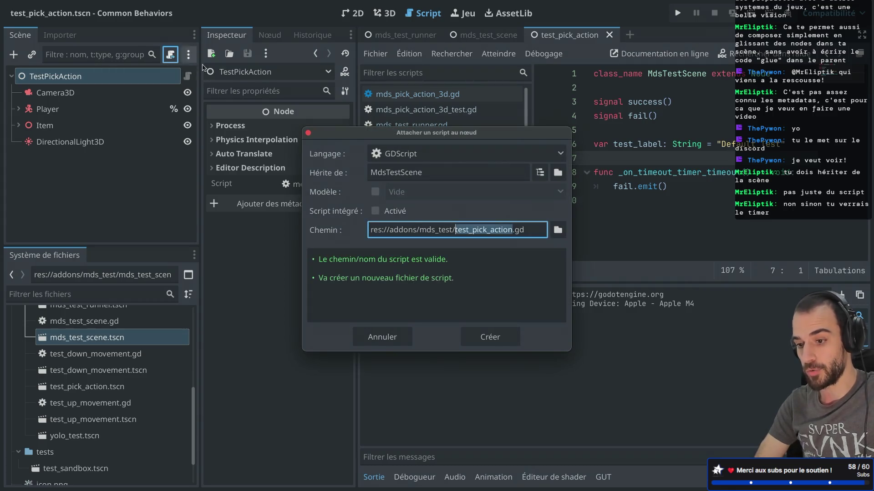
click(484, 339)
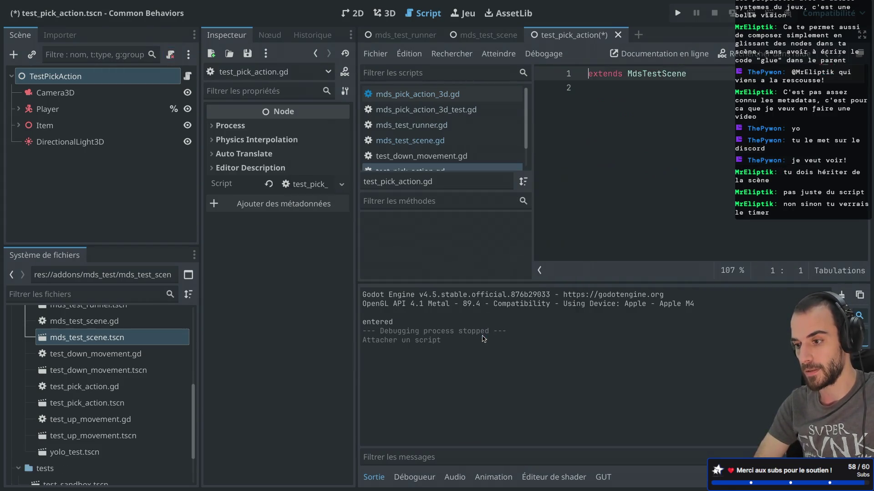
drag(628, 74, 701, 76)
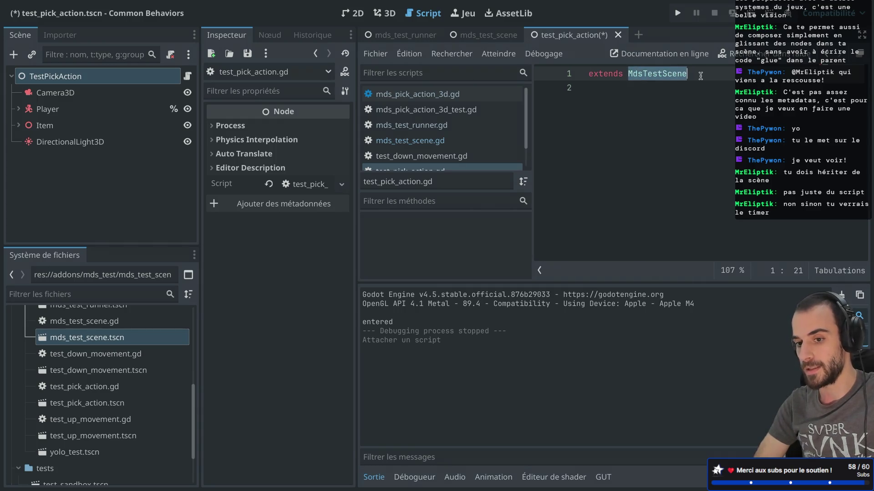
key(ctrl+s)
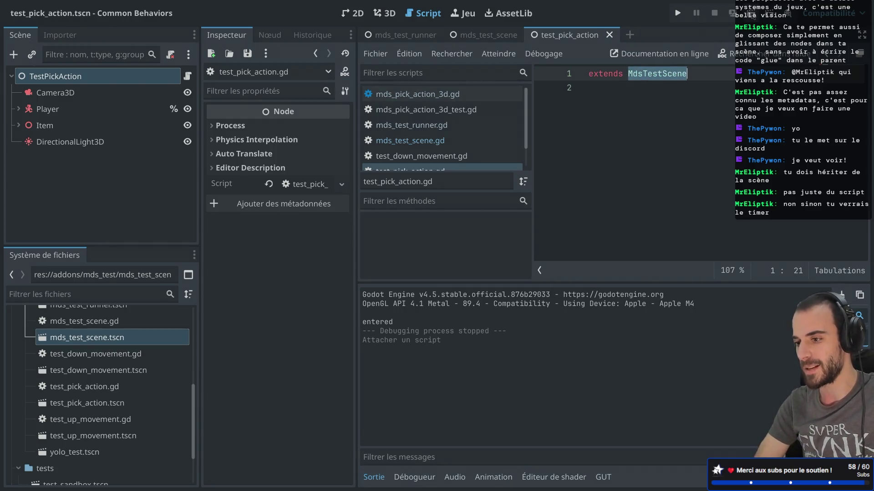
- Run test_pick_action again, expand TestPickAction in the remote tree, and close the game
click(752, 14)
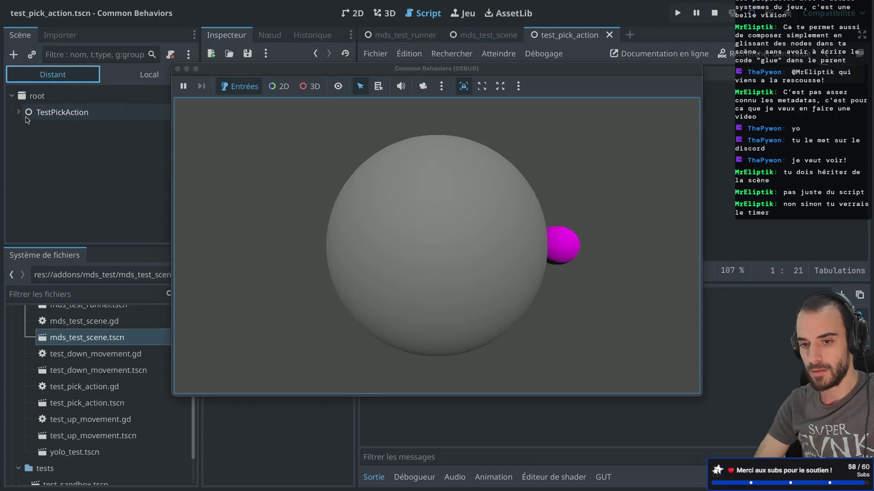
click(18, 113)
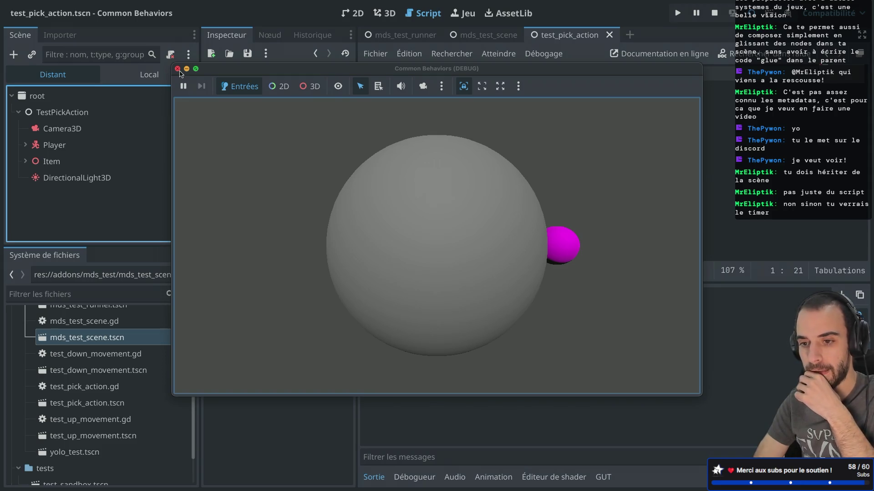
drag(213, 73, 342, 120)
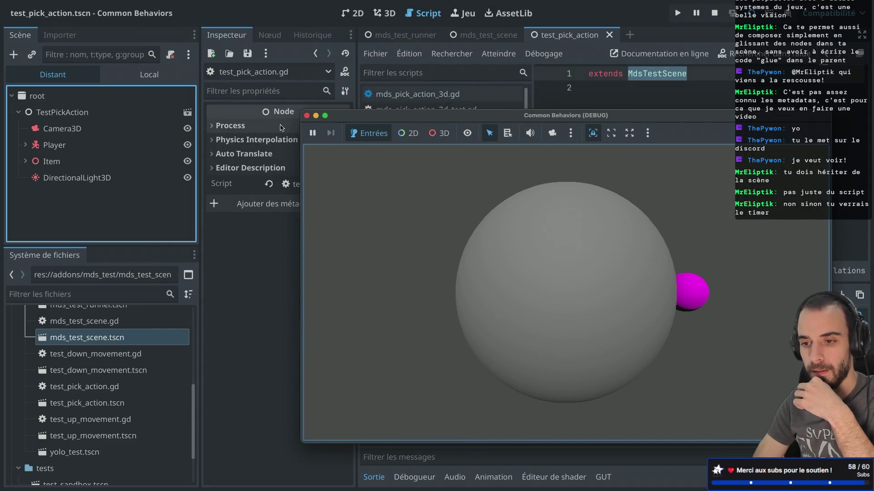
click(306, 116)
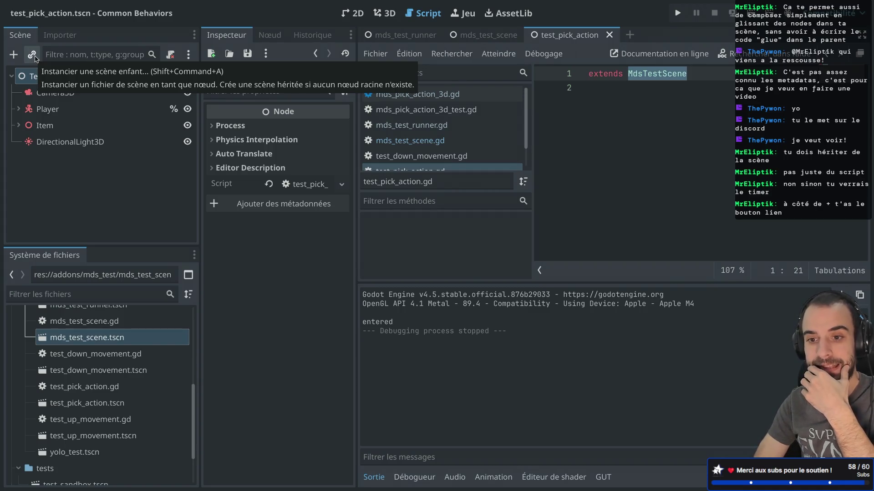
- Abandon a 'test' search in the Instance Child Scene picker and start a new empty scene
click(35, 57)
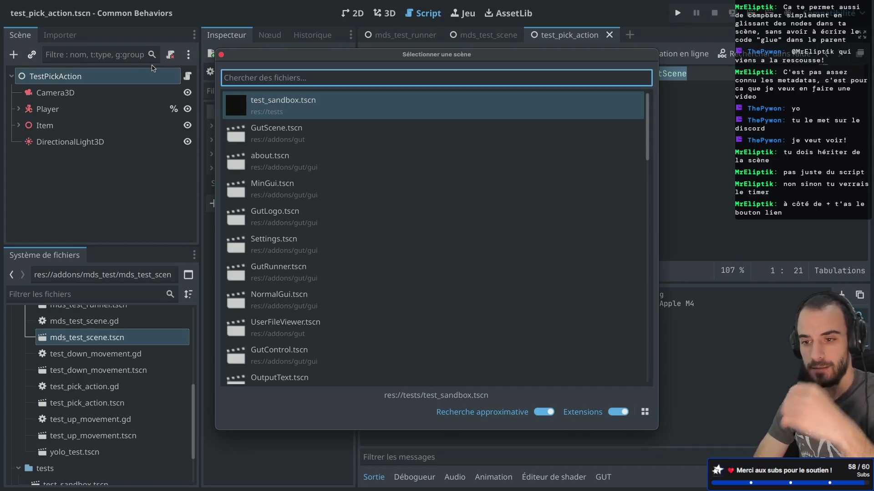
text(test)
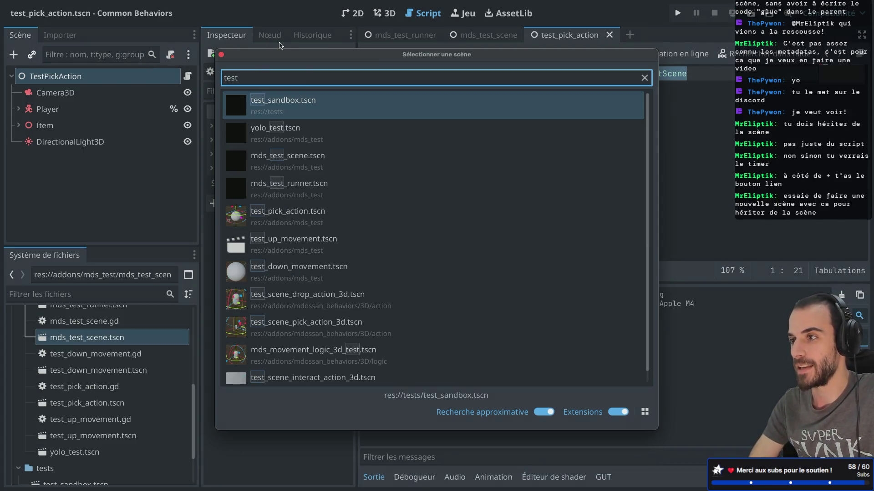
key(Escape)
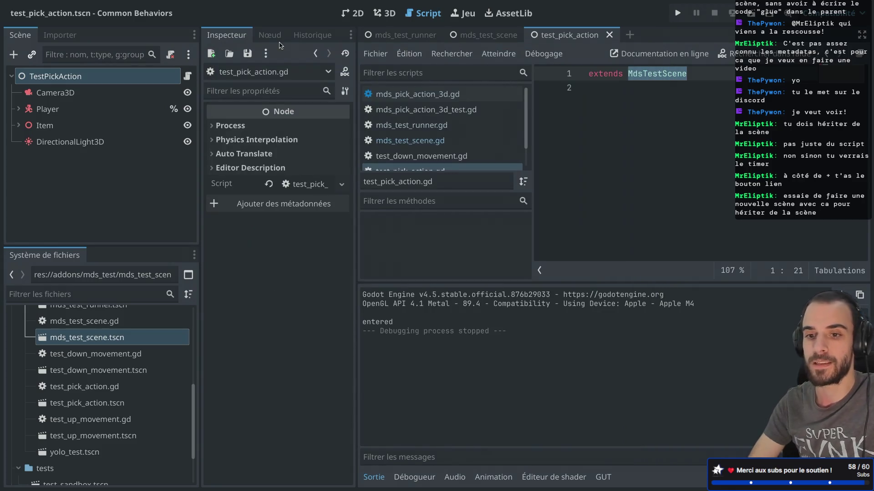
click(630, 35)
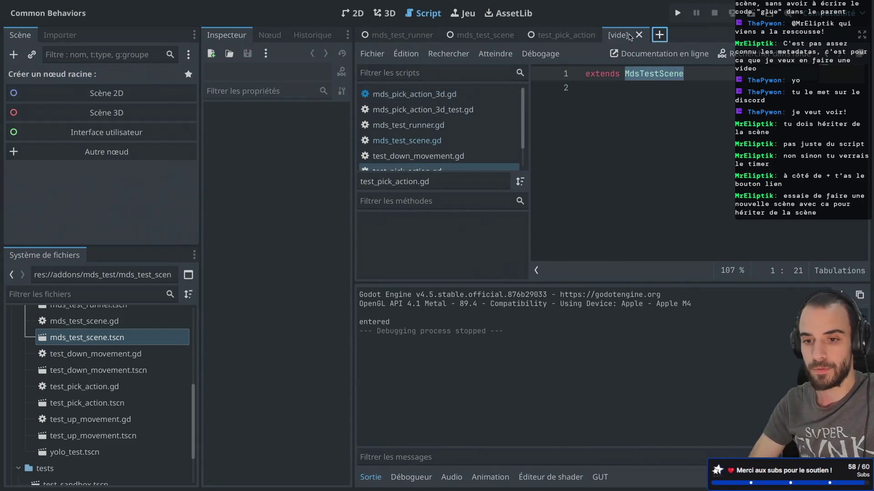
- Inherit the new scene from addons/mds_test/mds_test_scene.tscn
click(31, 55)
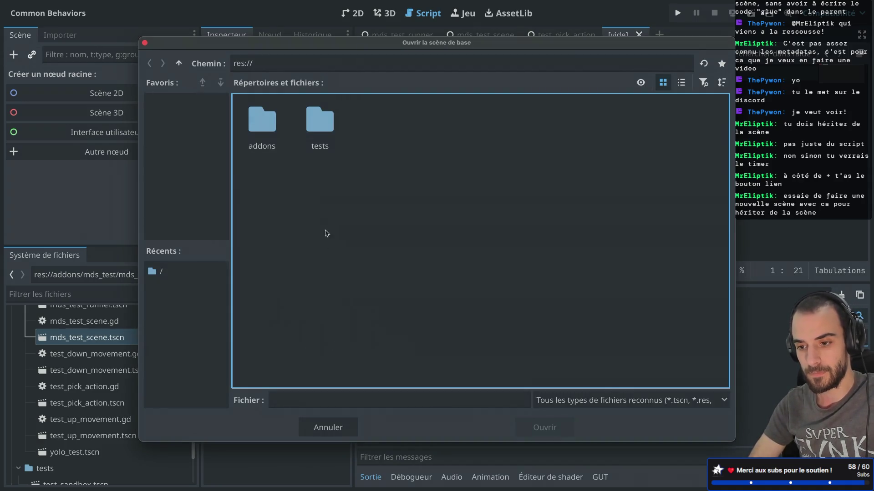
double_click(320, 122)
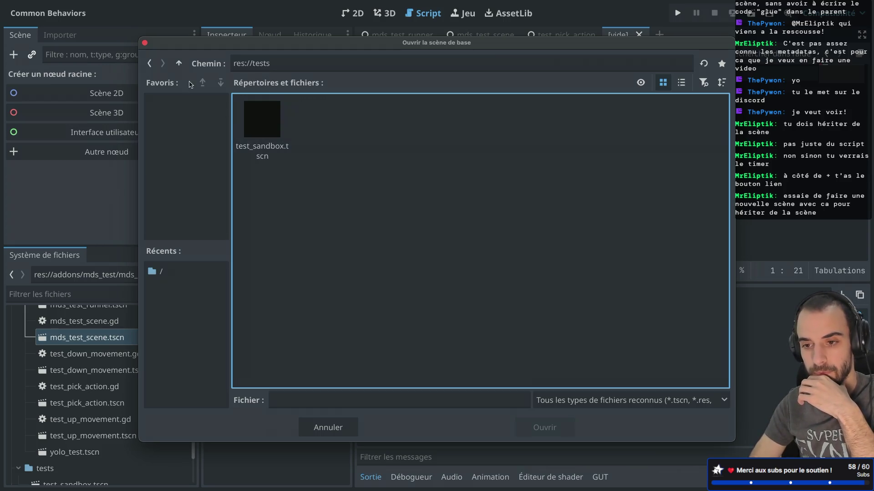
click(150, 64)
double_click(262, 120)
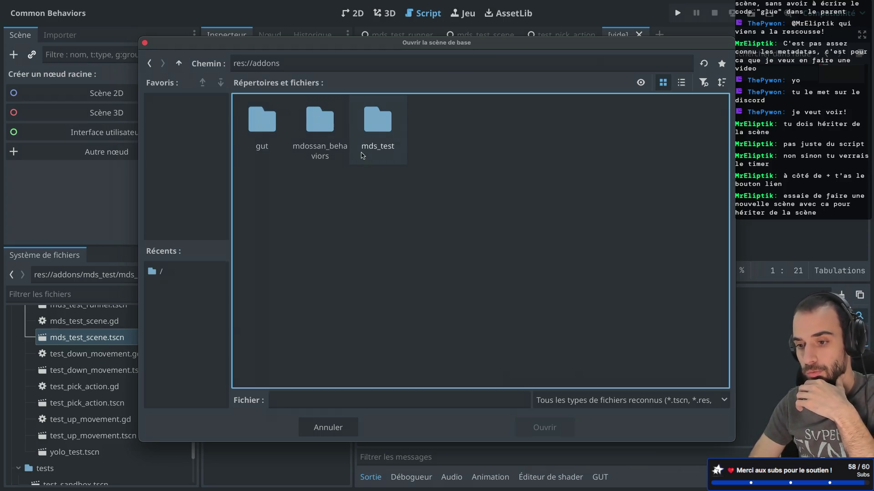
click(390, 131)
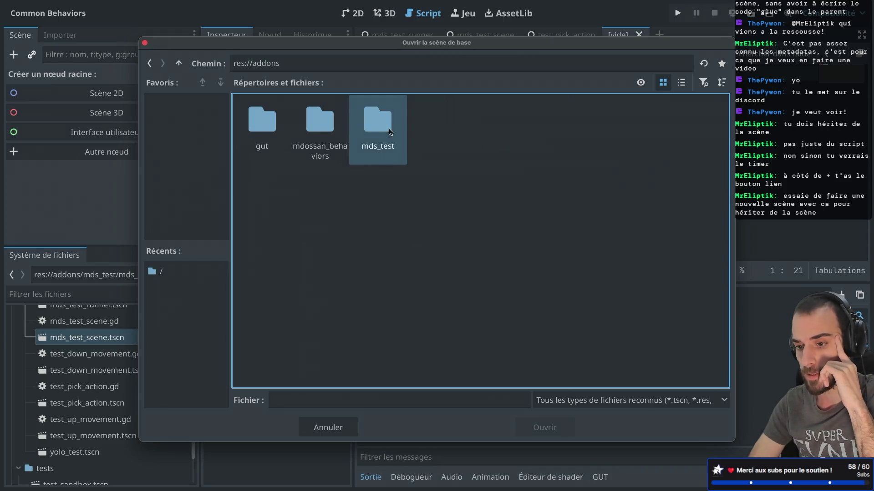
double_click(390, 131)
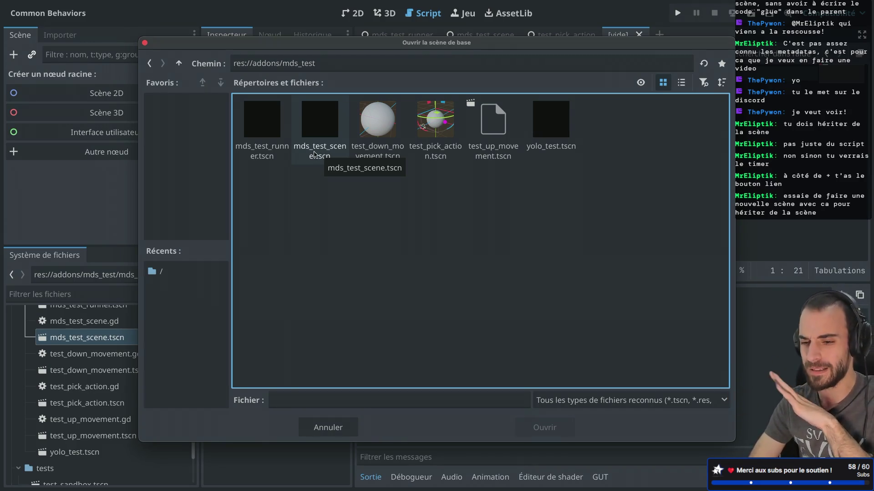
double_click(314, 150)
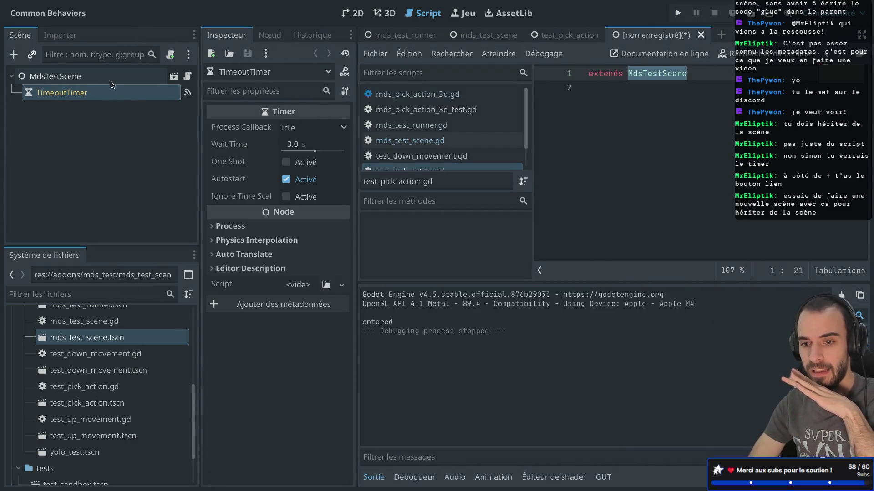
- Rename the root to TestScenePickAction, then select Camera3D in test_pick_action
click(12, 77)
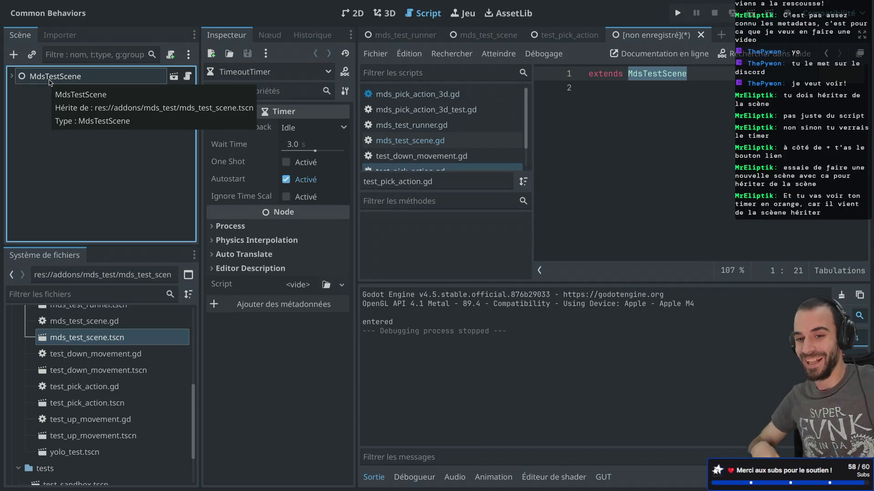
click(11, 76)
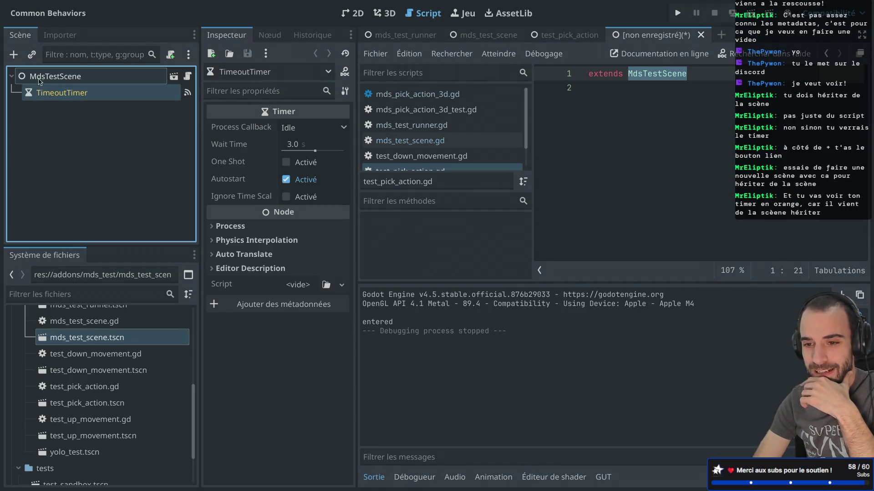
double_click(53, 81)
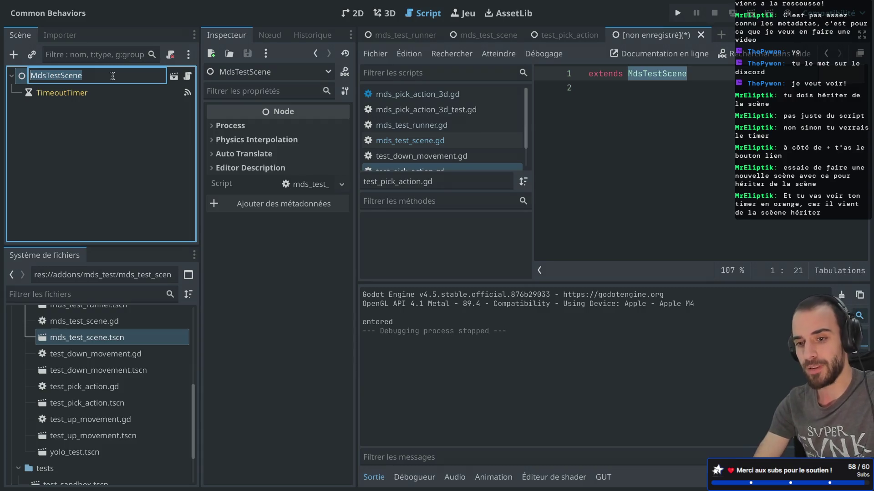
text(Pick)
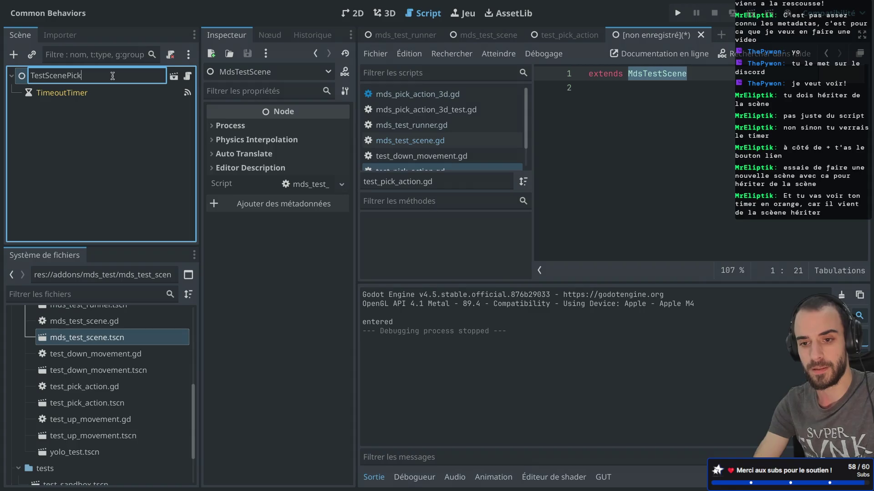
text(Action)
key(Return)
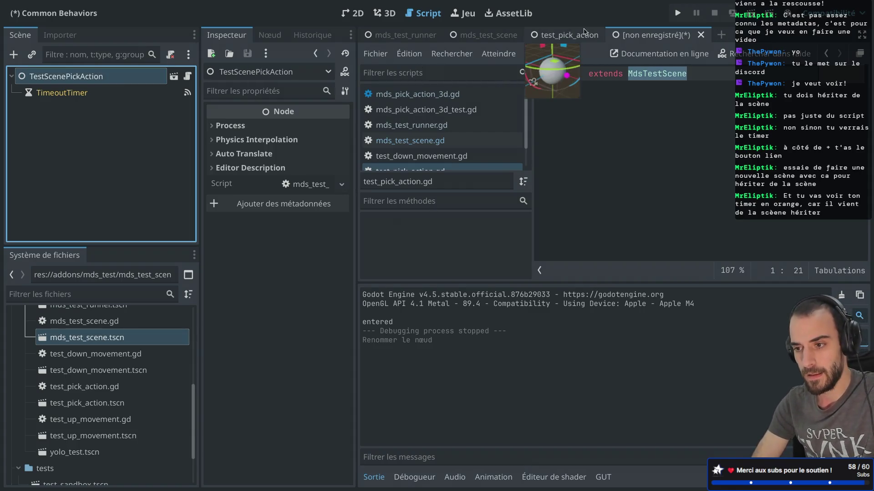
click(578, 35)
click(55, 93)
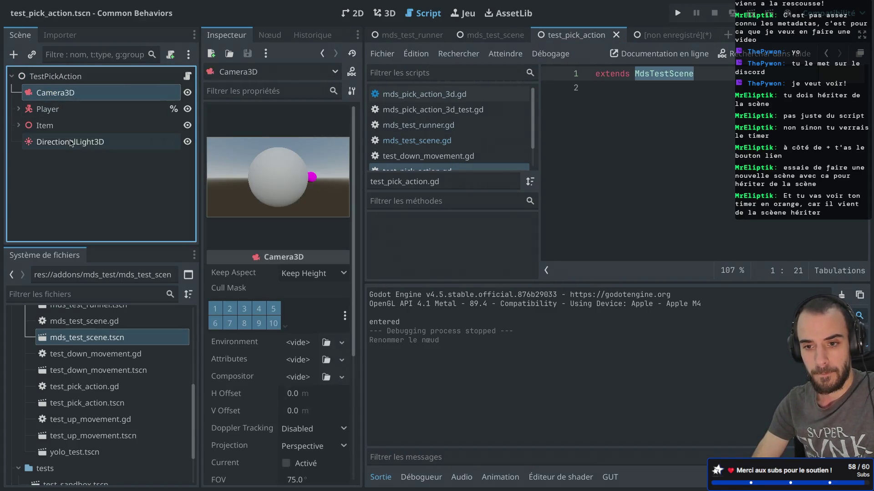
- Paste Camera3D through DirectionalLight3D from test_pick_action under TestScenePickAction in the new scene
shift+click(70, 144)
click(656, 35)
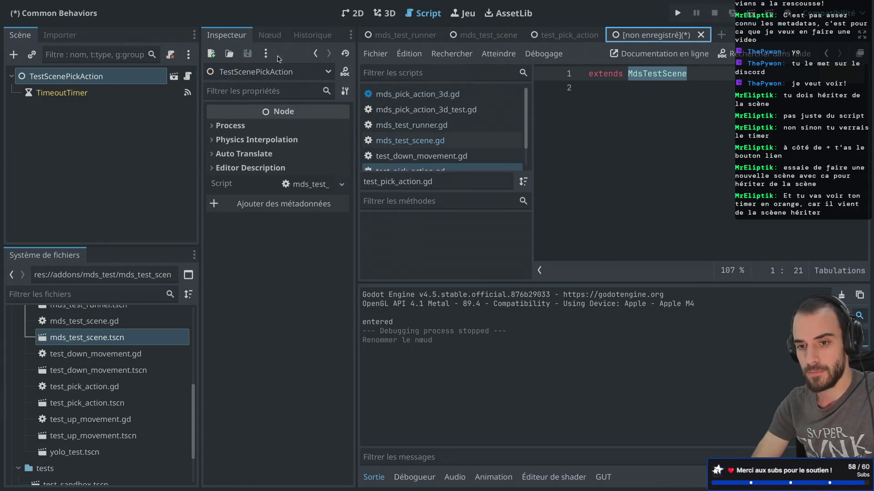
key(ctrl+v)
click(11, 76)
click(11, 76)
mouse_move(39, 71)
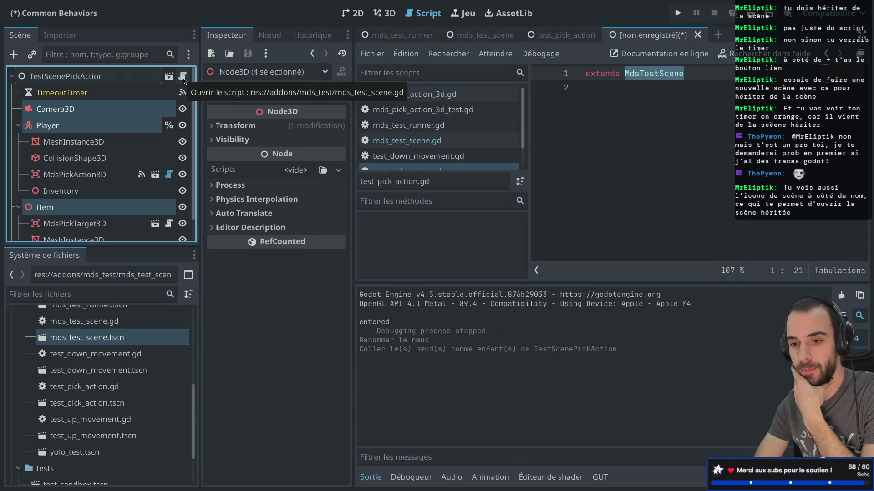
click(125, 76)
- Attach test_scene_pick_action.gd extending MdsTestScene to the root and save as test_scene_pick_action.tscn
right_click(125, 82)
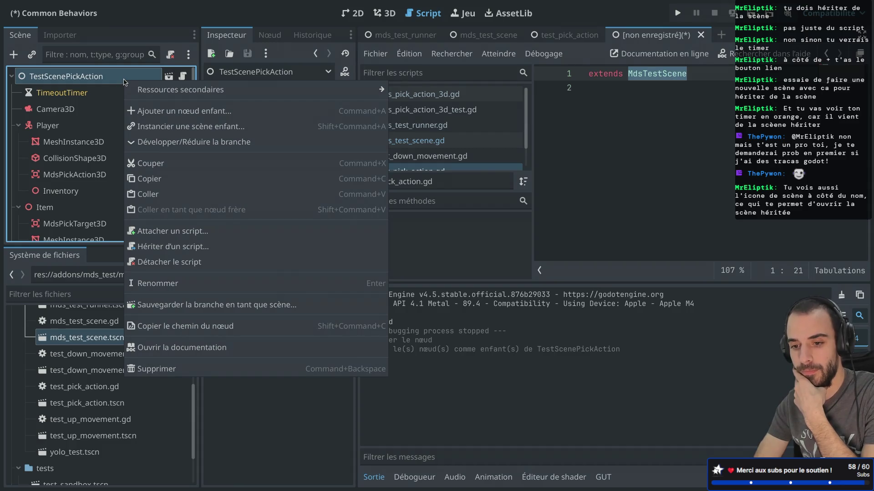
click(171, 232)
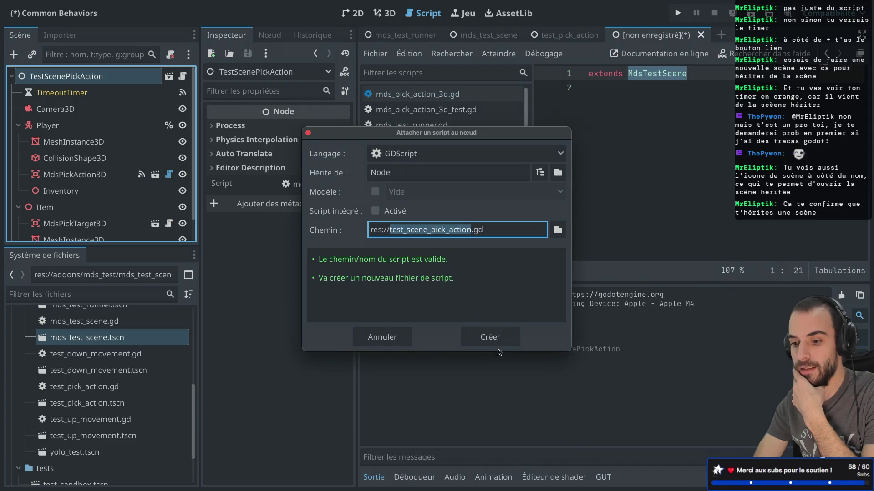
click(488, 337)
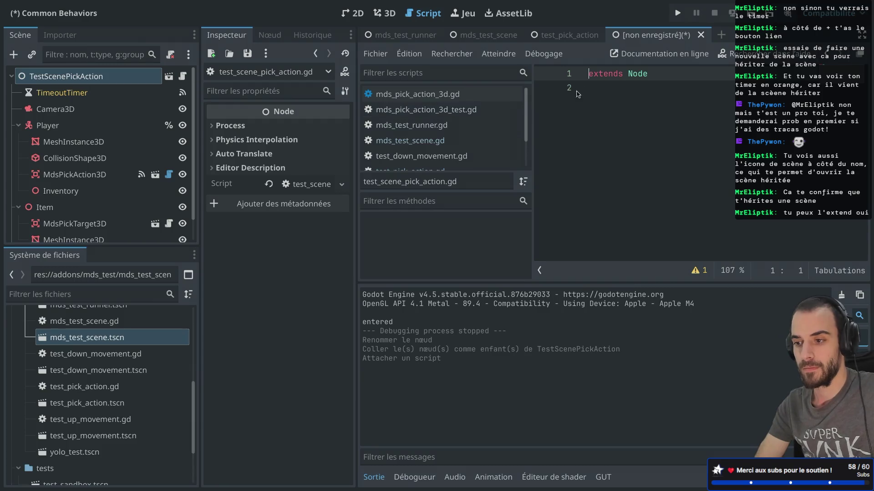
double_click(638, 74)
text(T)
key(BackSpace)
text(Mds)
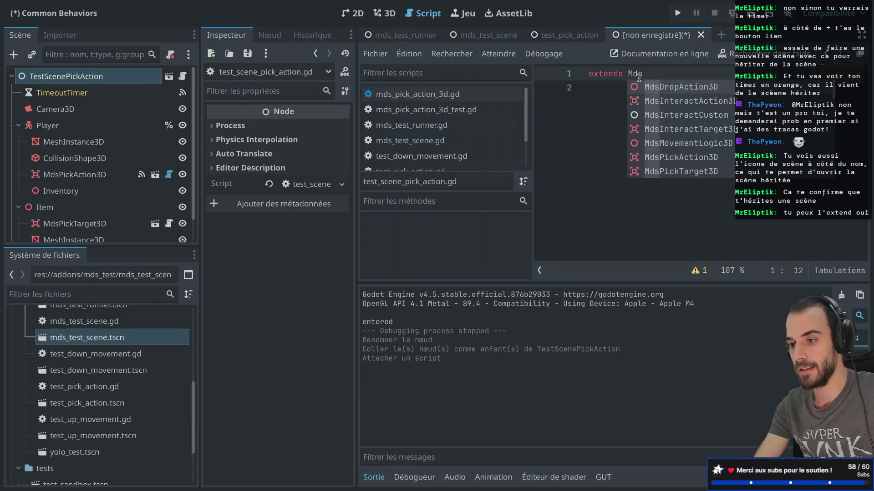
text(Test)
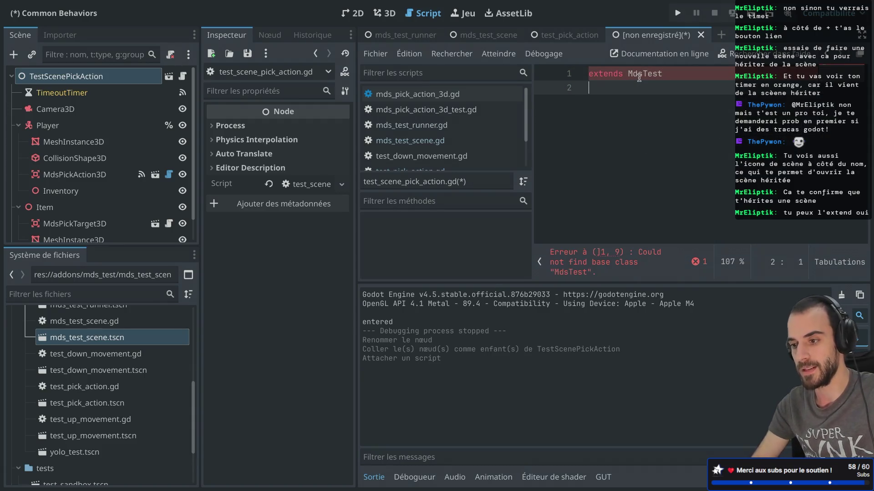
text(Sc)
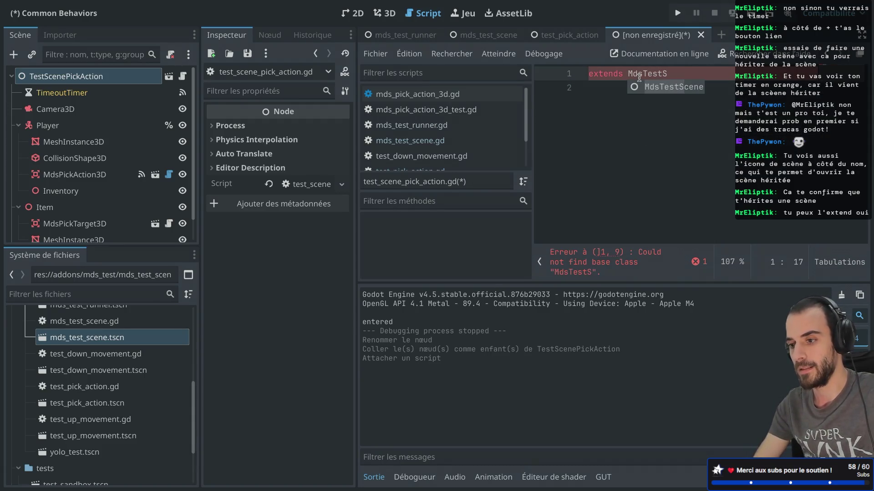
key(Return)
key(ctrl+s)
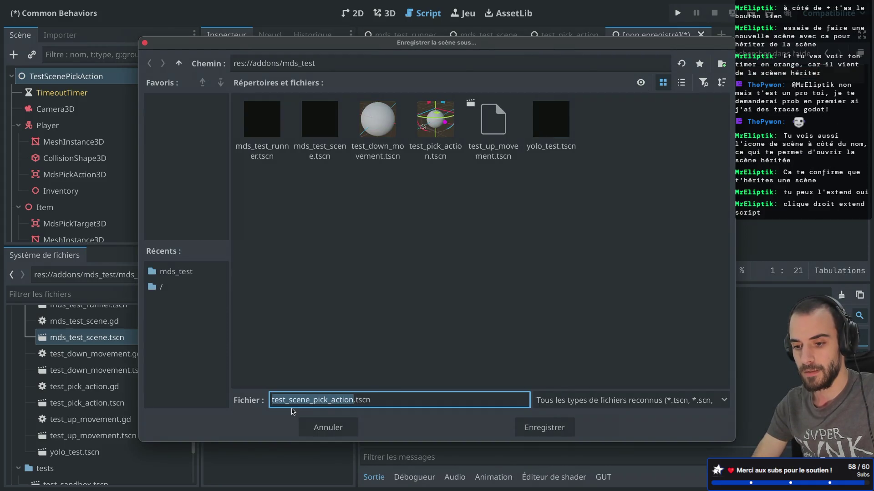
click(537, 430)
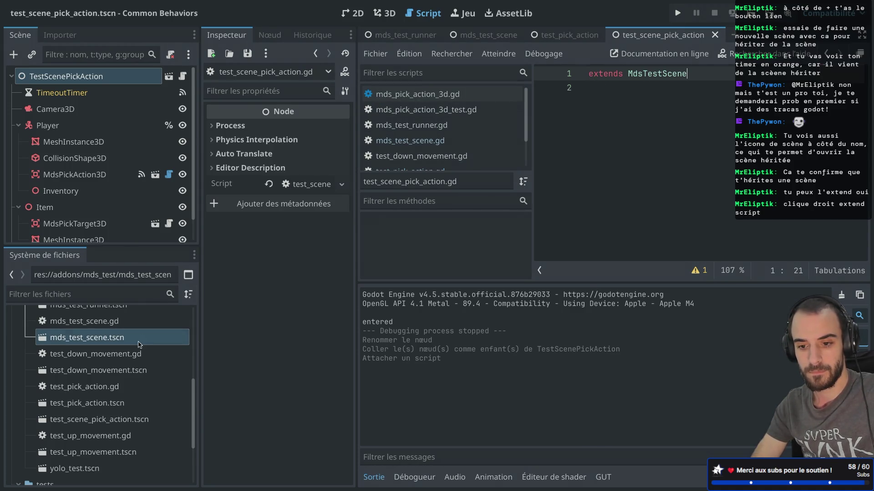
scroll(139, 345, up, 2)
scroll(139, 344, down, 4)
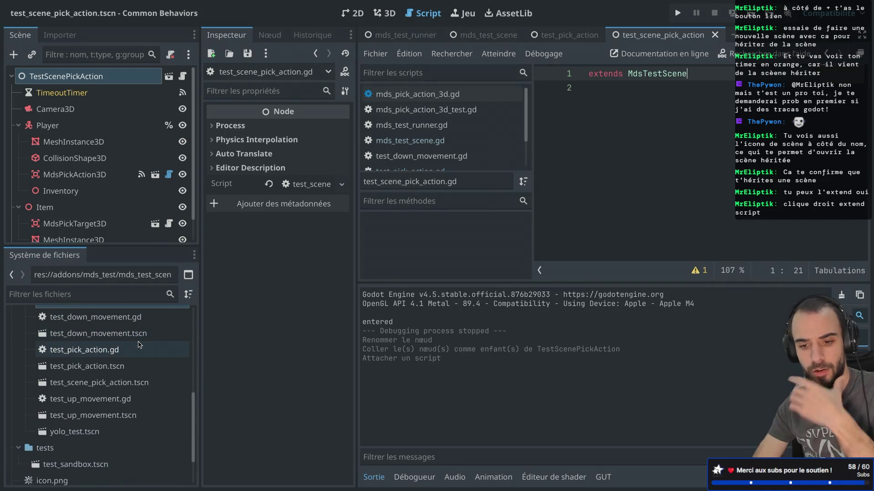
scroll(138, 345, up, 2)
scroll(138, 344, down, 2)
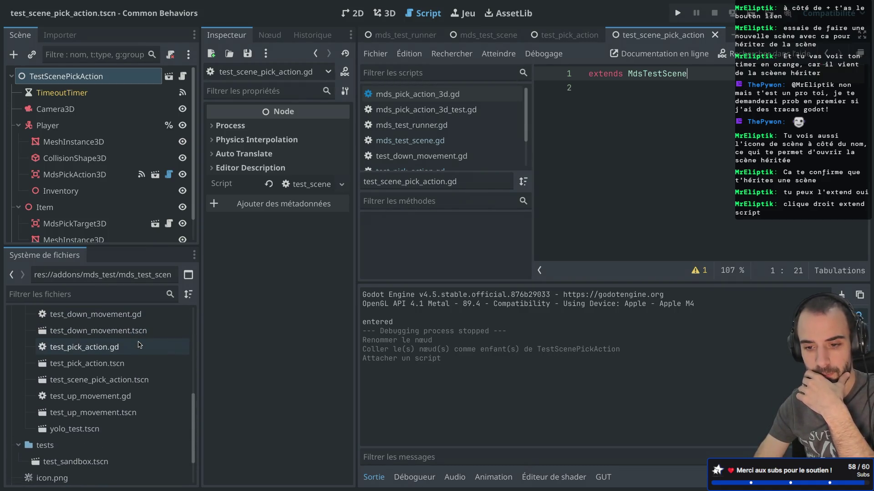
click(105, 381)
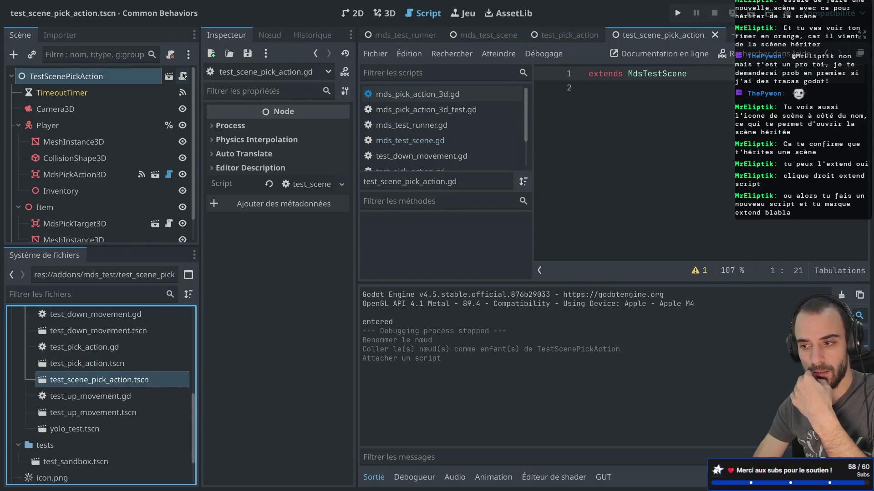
click(629, 112)
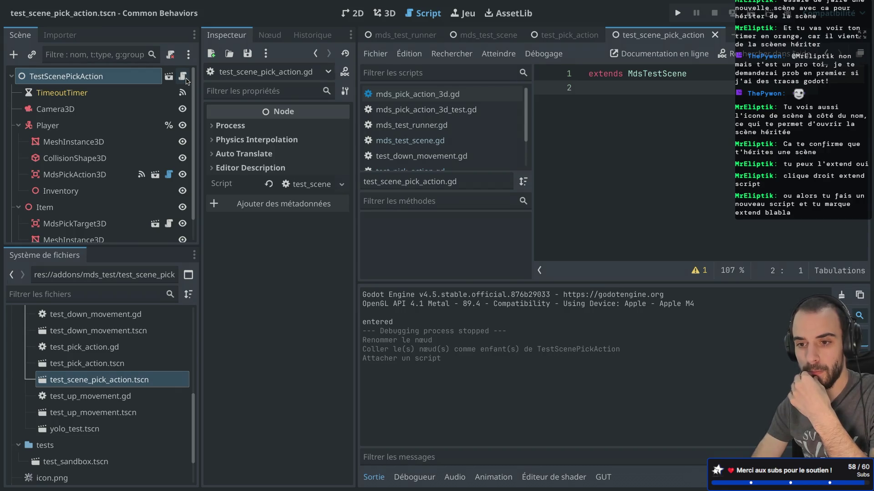
right_click(140, 77)
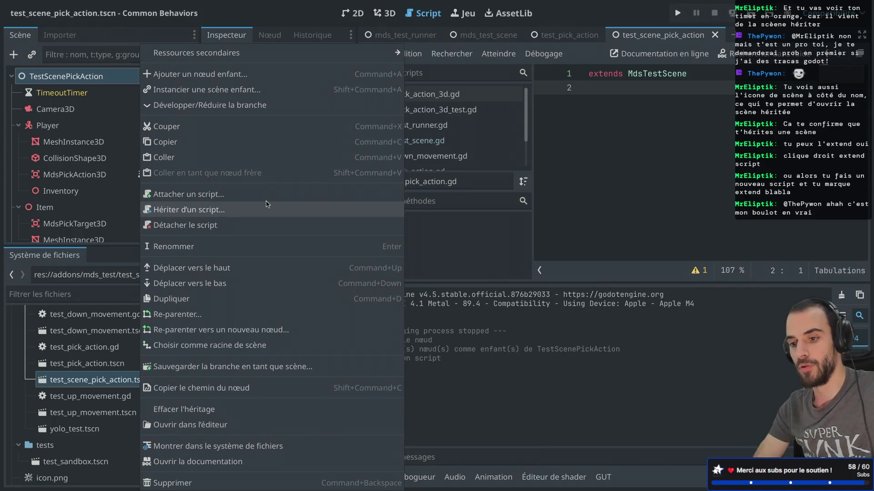
click(561, 167)
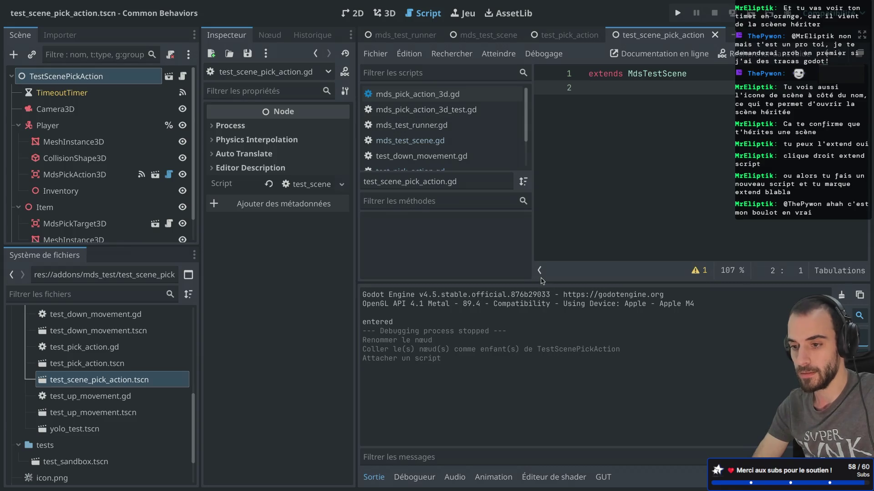
scroll(107, 361, up, 1)
click(107, 361)
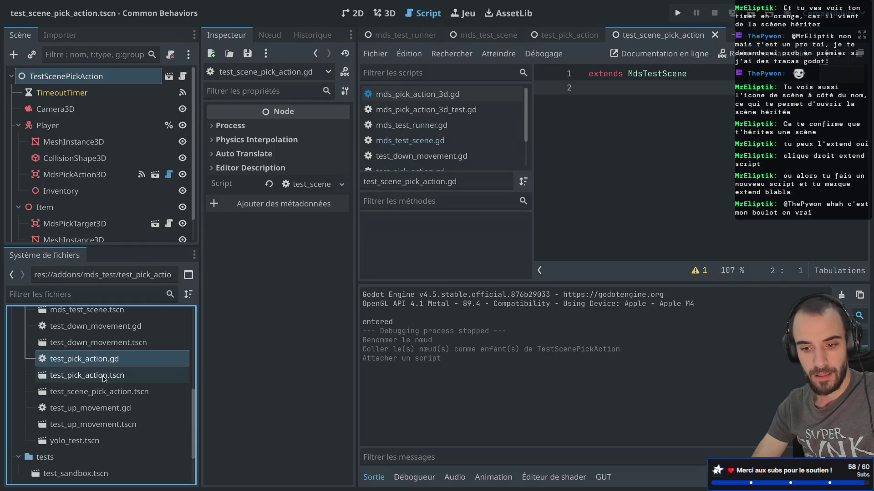
shift+click(105, 376)
- Delete the old test_pick_action files from the mds_test folder
right_click(104, 358)
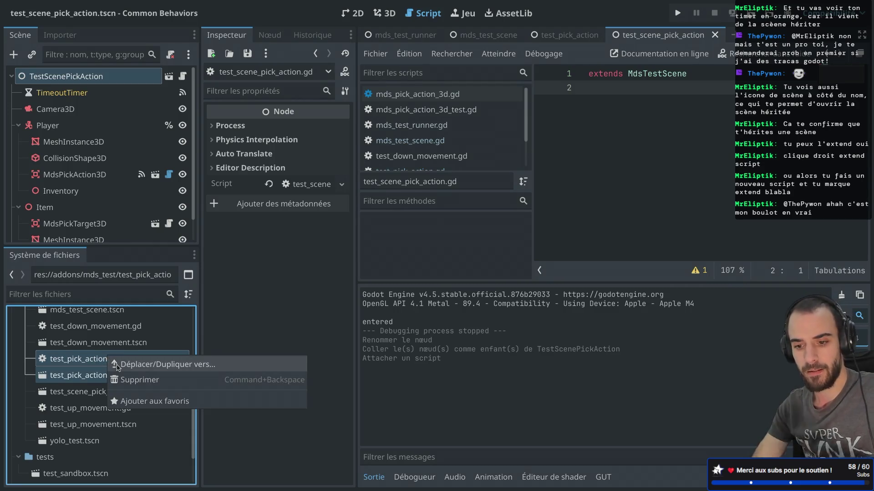
click(129, 379)
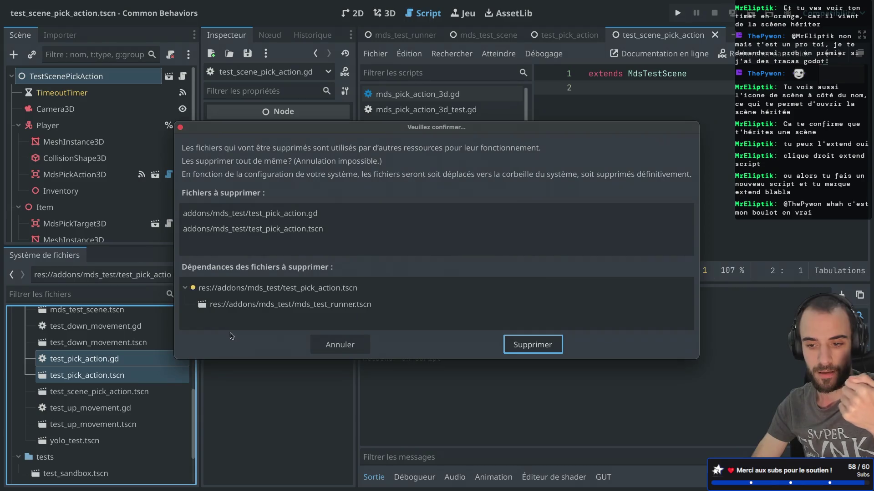
click(523, 344)
- Close the test_pick_action tab with Ne pas enregistrer and show mds_test_runner
click(571, 40)
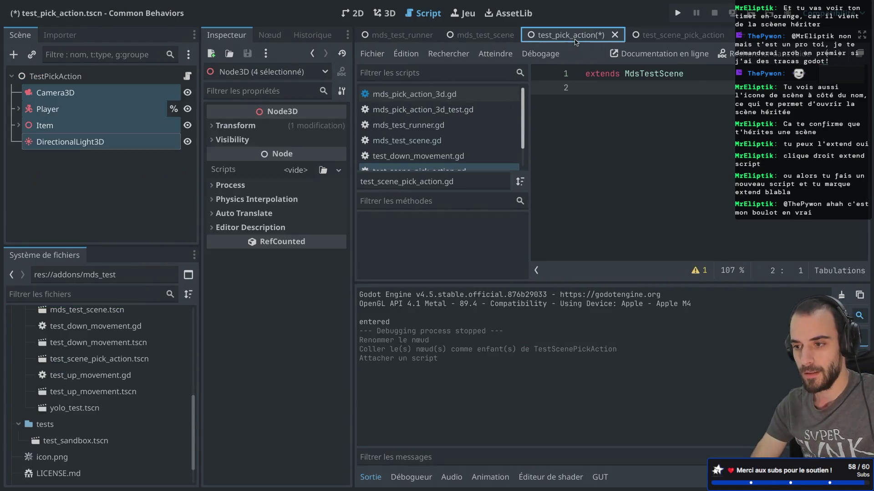
click(612, 39)
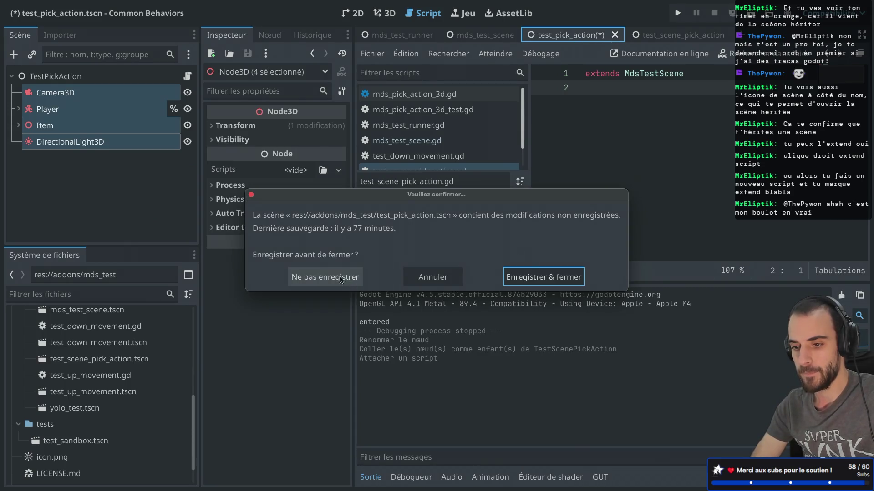
click(330, 274)
click(403, 35)
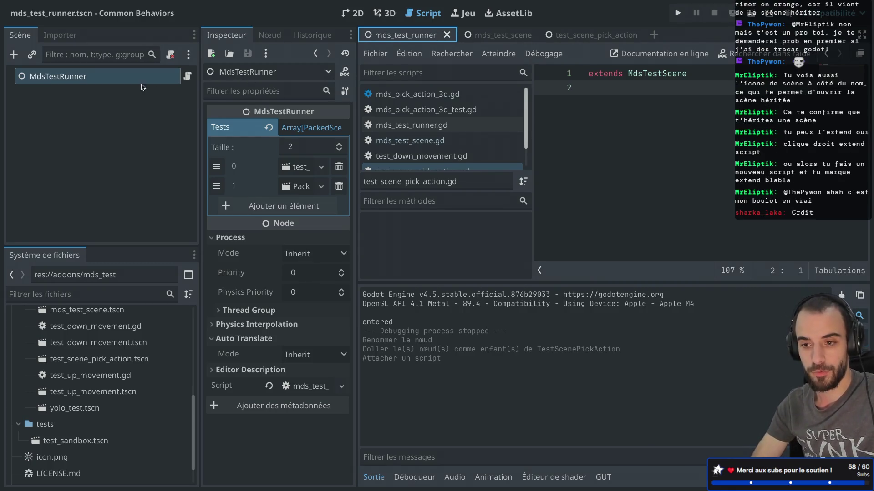
- Remove the second scene from the runner's Tests array, resize the docks, and save mds_test_runner.tscn
click(339, 187)
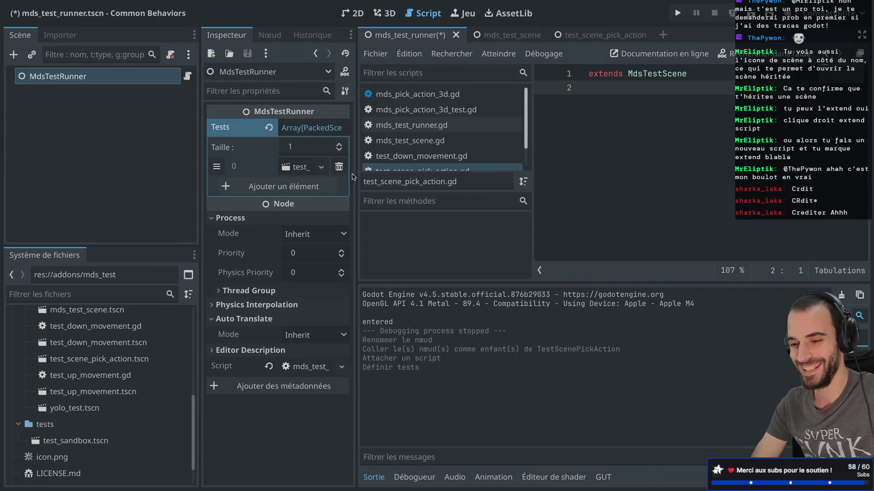
drag(356, 171, 390, 178)
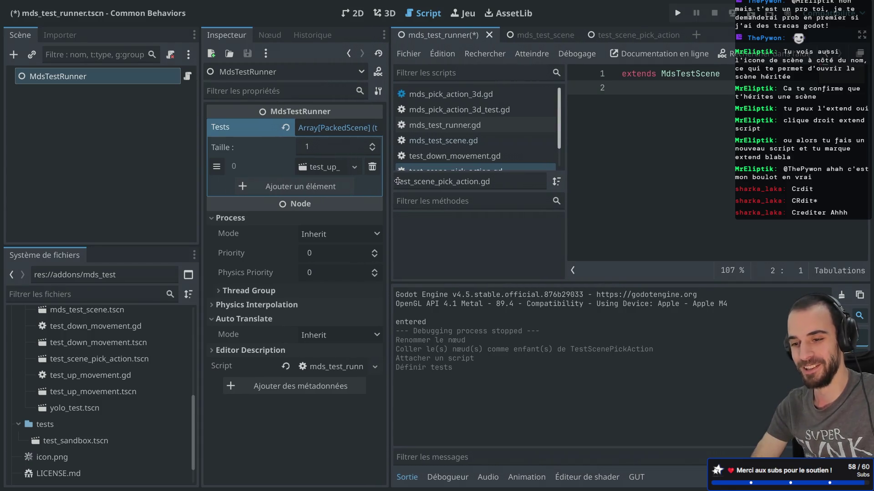
drag(200, 122, 187, 120)
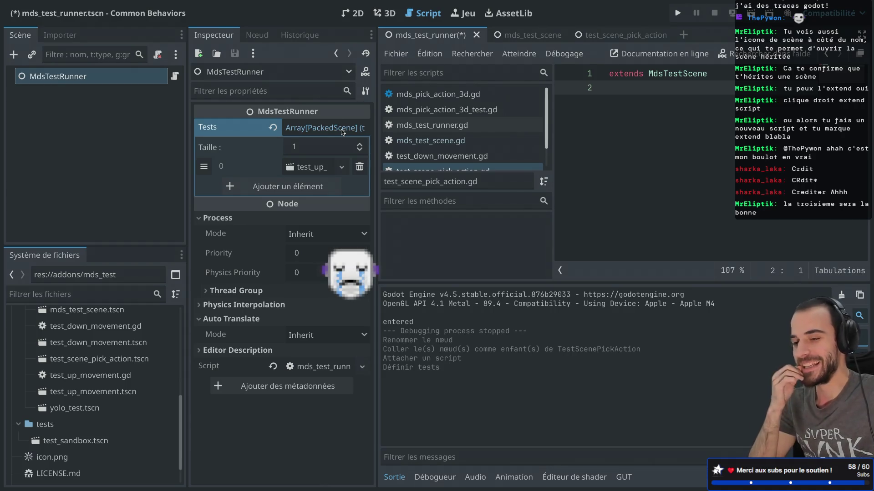
key(ctrl+s)
scroll(104, 358, up, 3)
scroll(105, 358, down, 5)
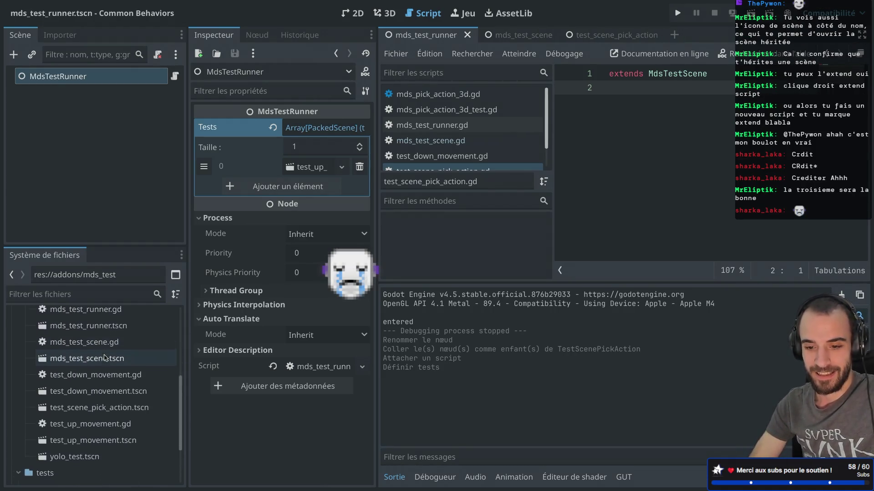
click(615, 36)
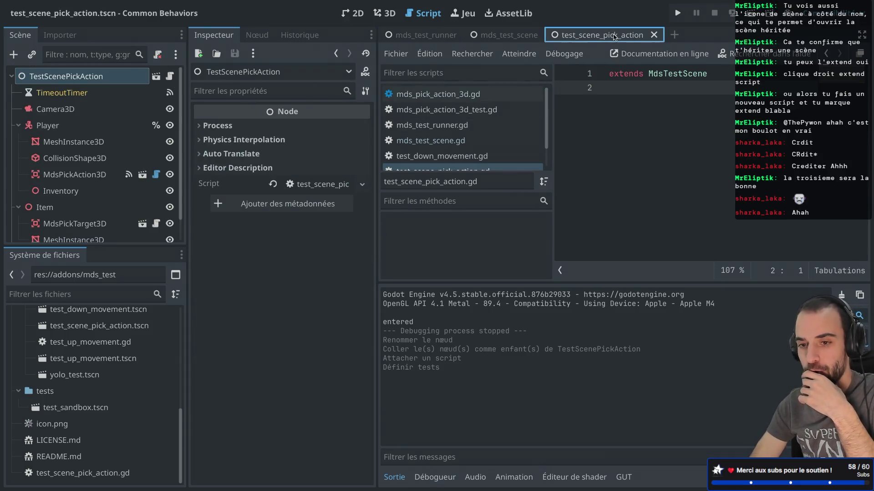
- Open the script attached to TestScenePickAction and scroll through it
click(170, 76)
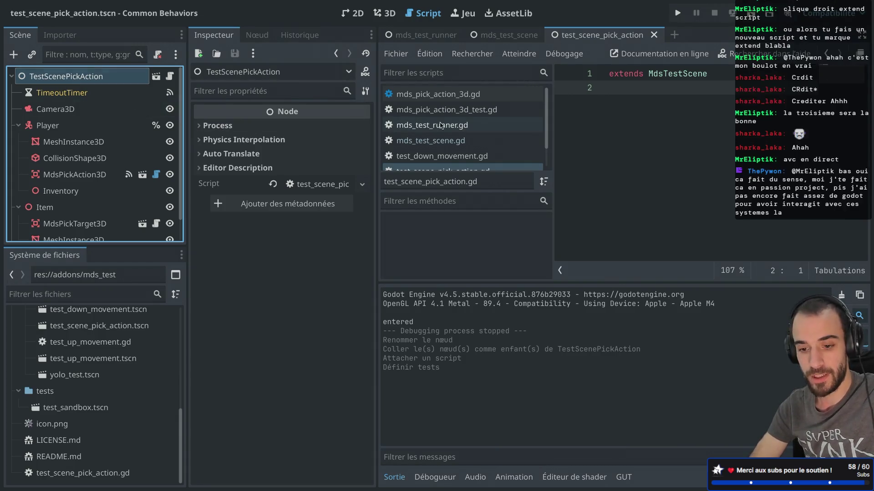
scroll(443, 126, down, 1)
scroll(443, 126, down, 1)
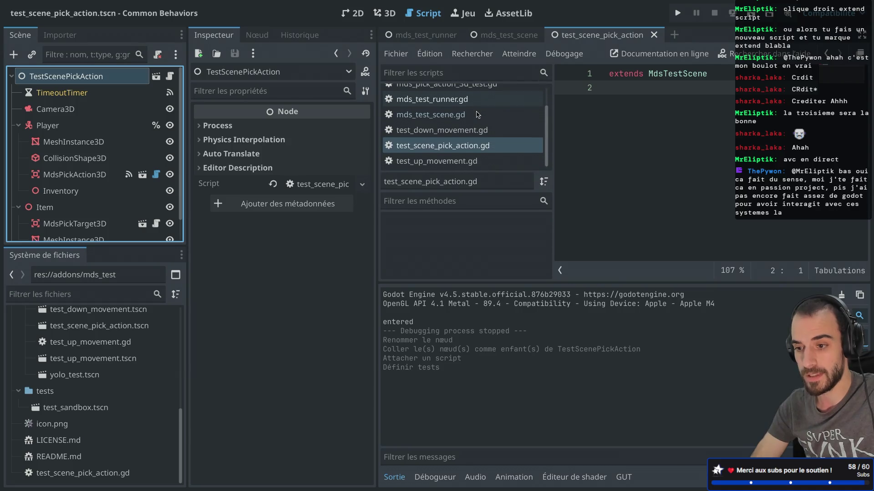
- Filter the FileSystem by 'test_scene_pick' and move test_scene_pick_action.gd into the mds_test folder
click(44, 294)
text(test_)
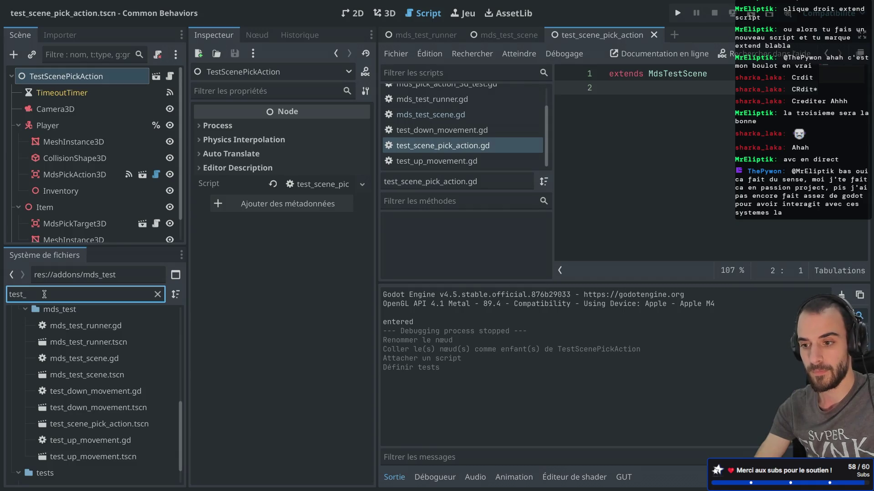
text(scene_pick)
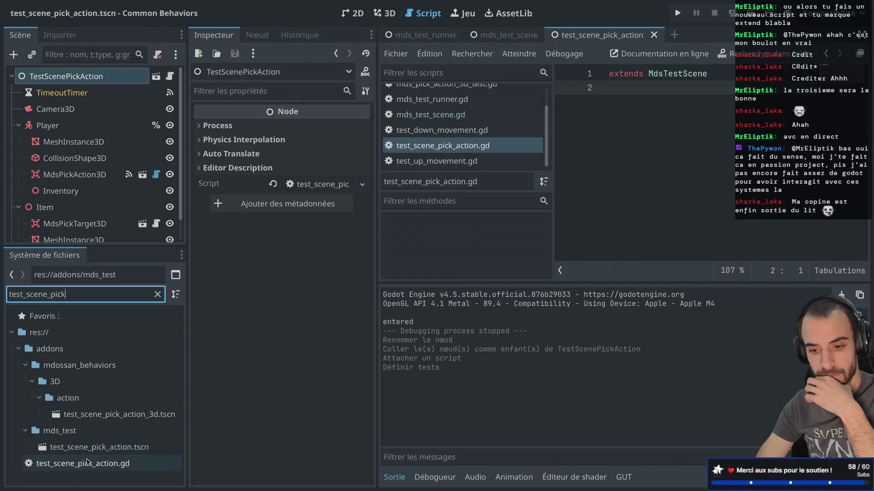
drag(88, 461, 81, 435)
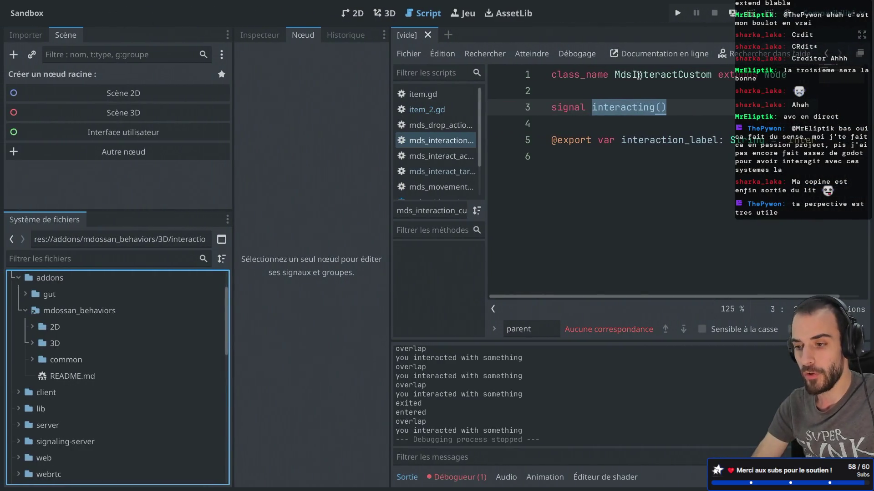
- Review the MdsInteractCustom script in distraction-free mode, placing the cursor on line 5
click(629, 109)
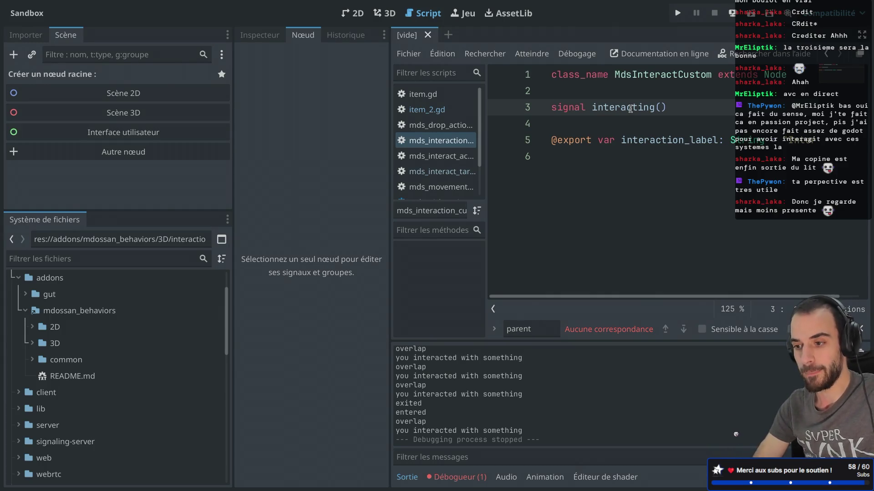
key(ctrl+shift+F11)
key(ctrl+shift+F11)
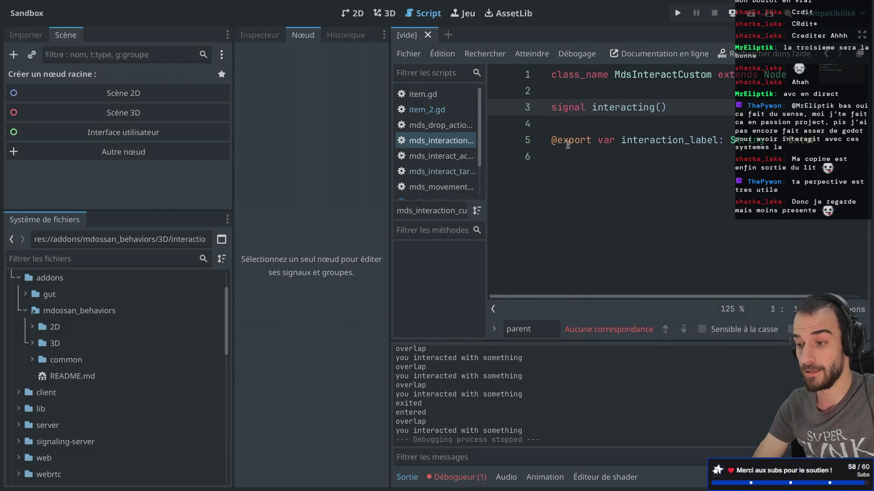
mouse_move(567, 144)
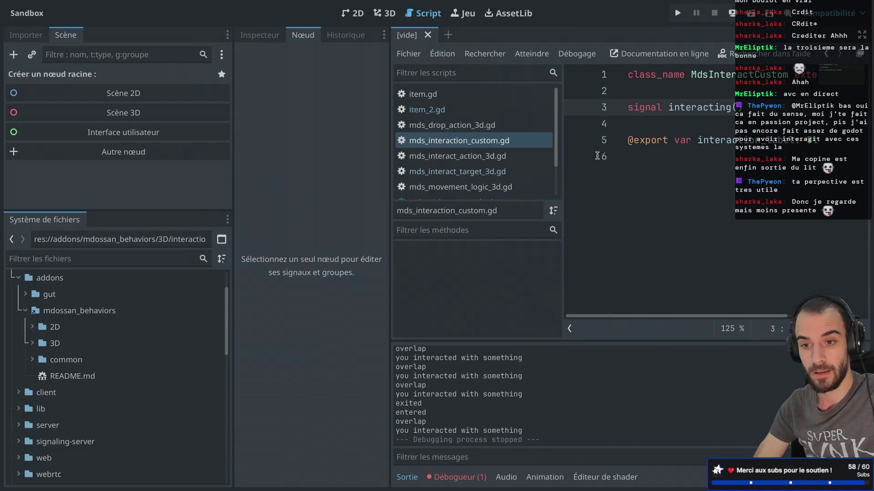
click(711, 133)
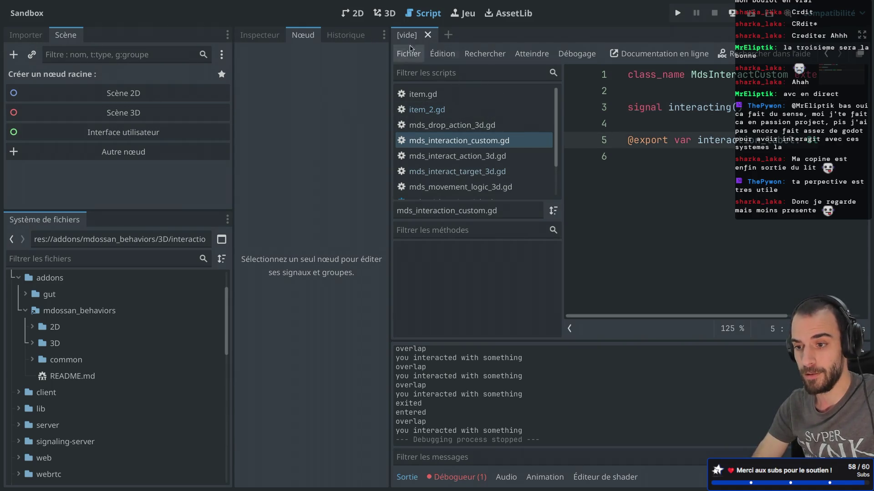
- Scroll through the script, check the browser search results, and return to the Common Behaviors workspace
click(429, 35)
scroll(28, 359, up, 3)
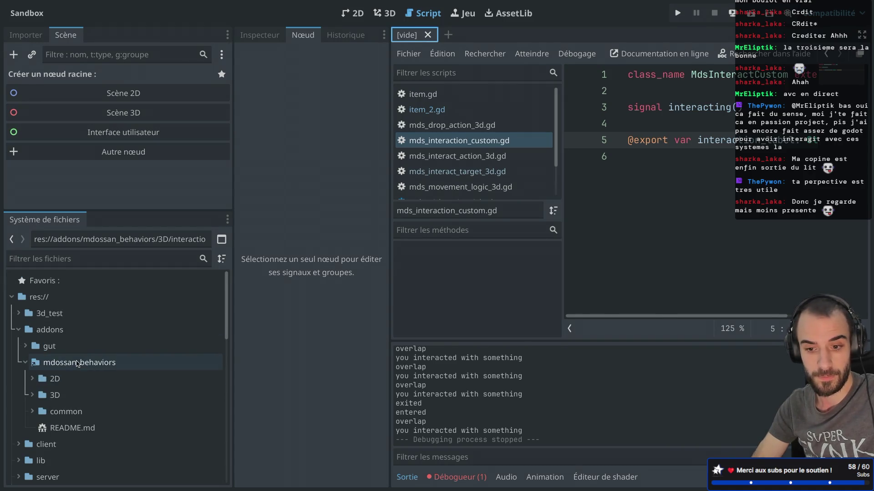
scroll(28, 406, down, 5)
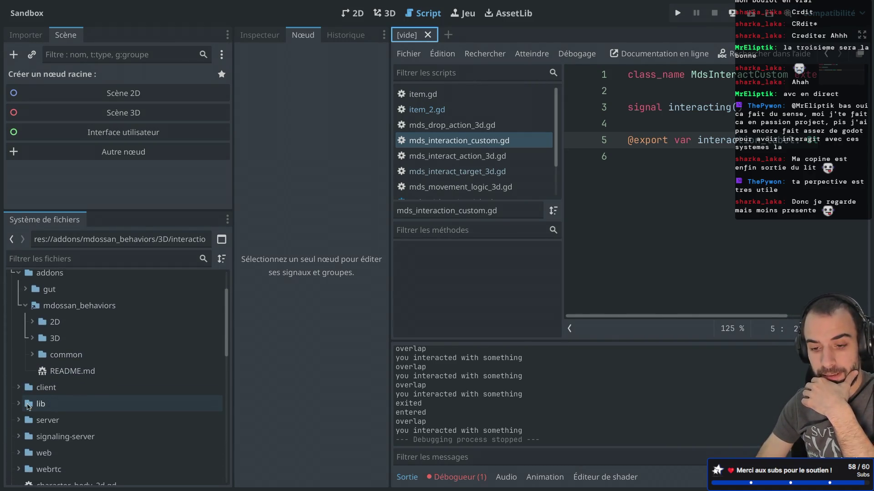
scroll(27, 354, up, 3)
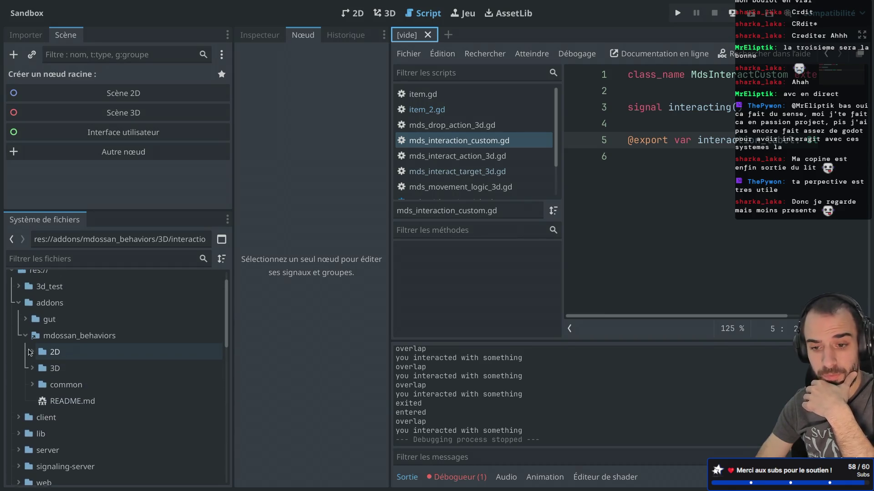
scroll(29, 352, down, 3)
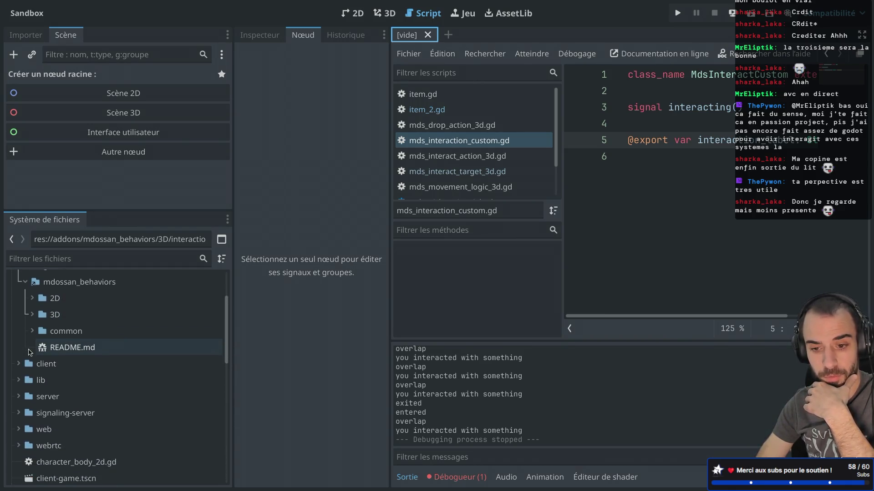
scroll(29, 352, down, 5)
scroll(29, 353, up, 4)
key(ctrl+Right)
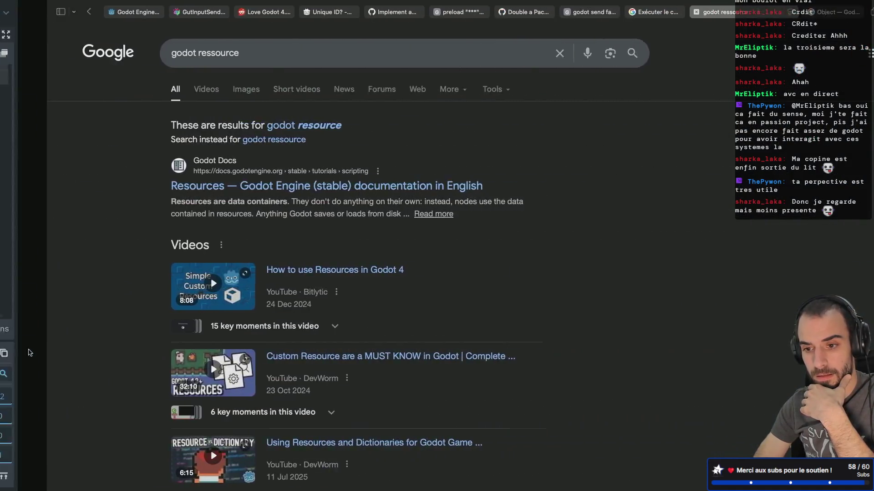
key(ctrl+Left)
scroll(29, 352, up, 6)
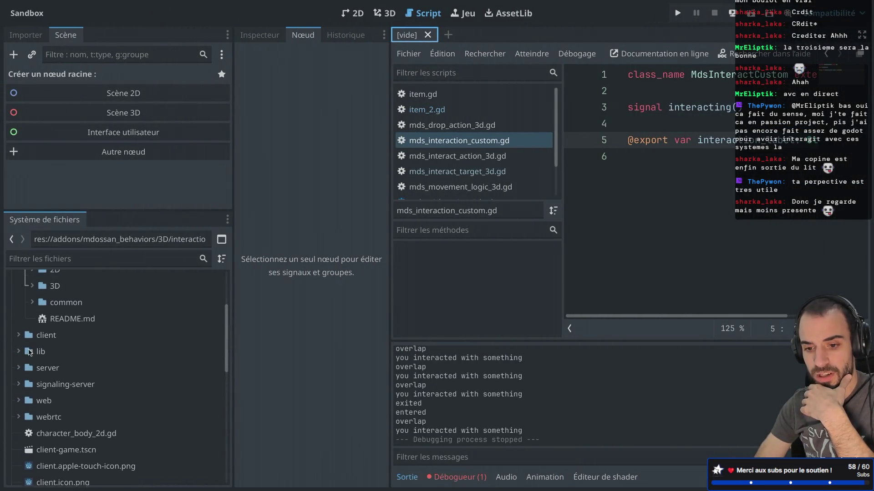
key(ctrl+Left)
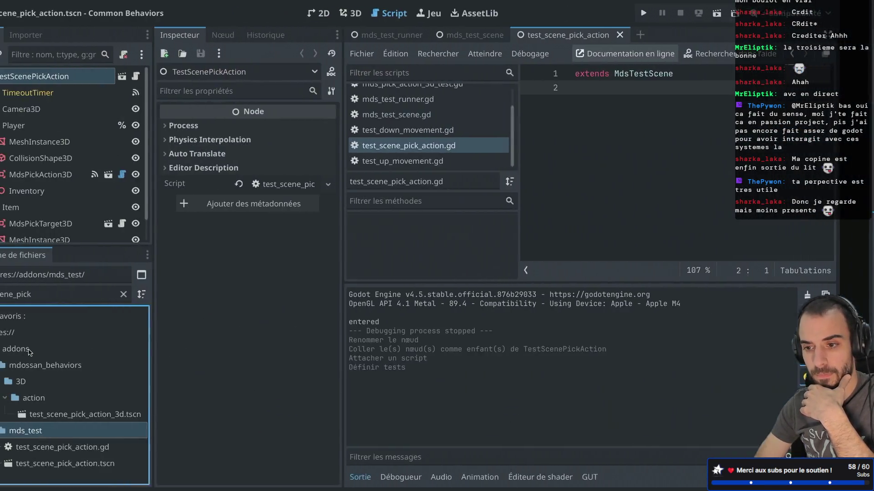
key(ctrl+Right)
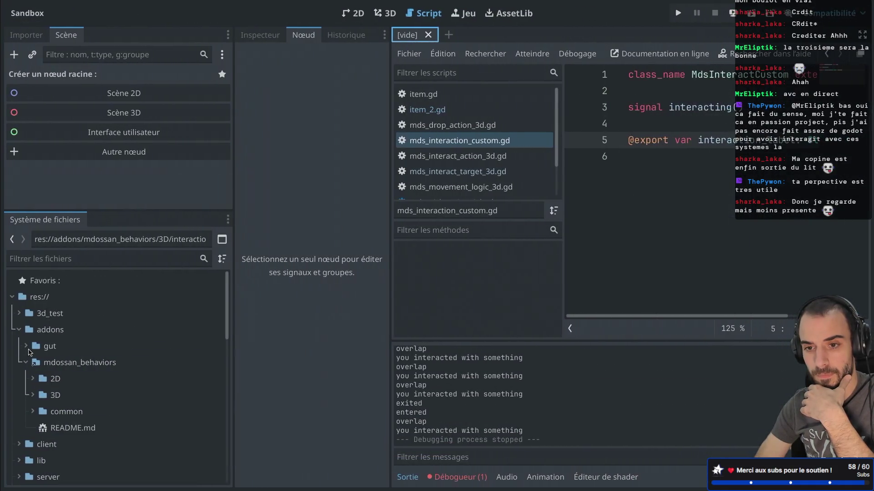
key(ctrl+Left)
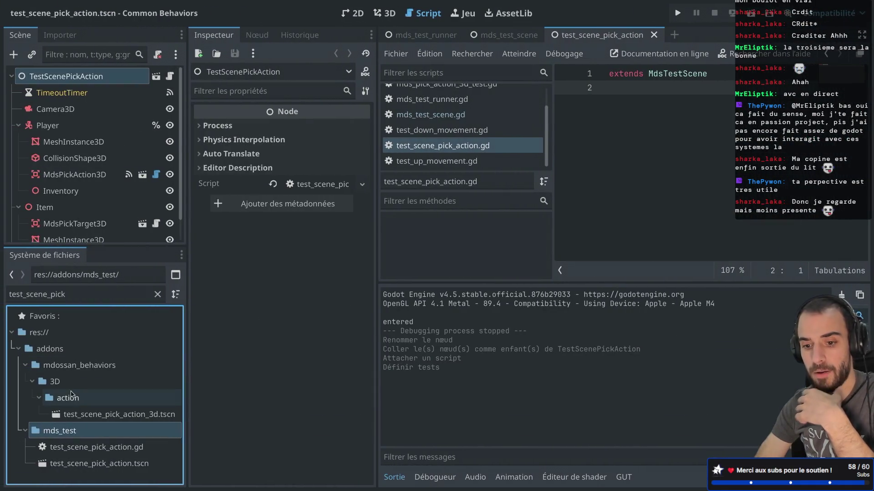
- Collapse the 3D and mdossan_behaviors folders and clear the FileSystem filter
click(32, 382)
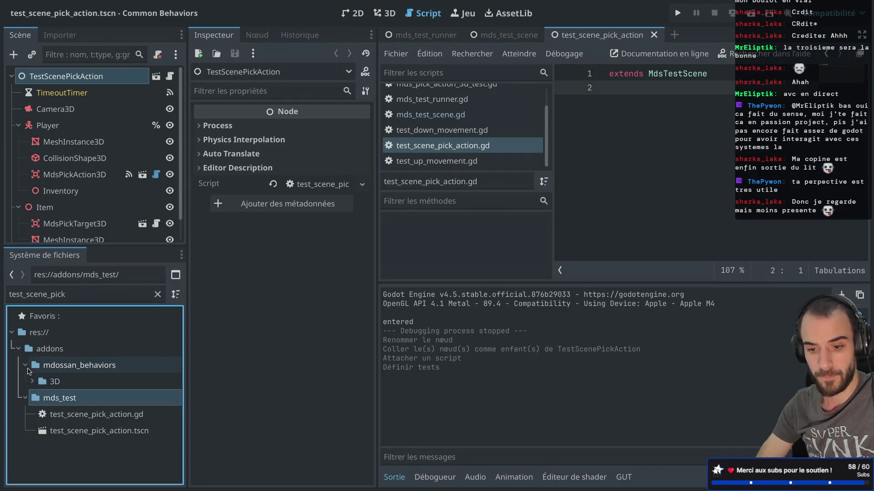
click(26, 365)
double_click(70, 295)
key(BackSpace)
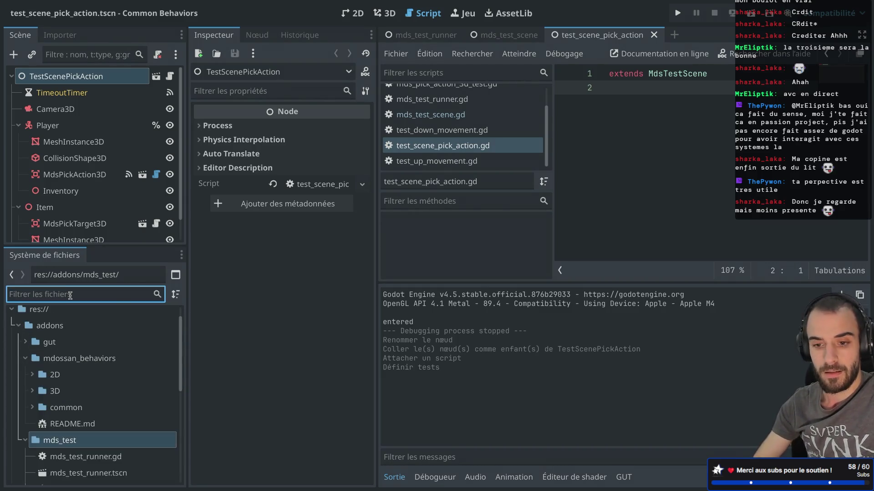
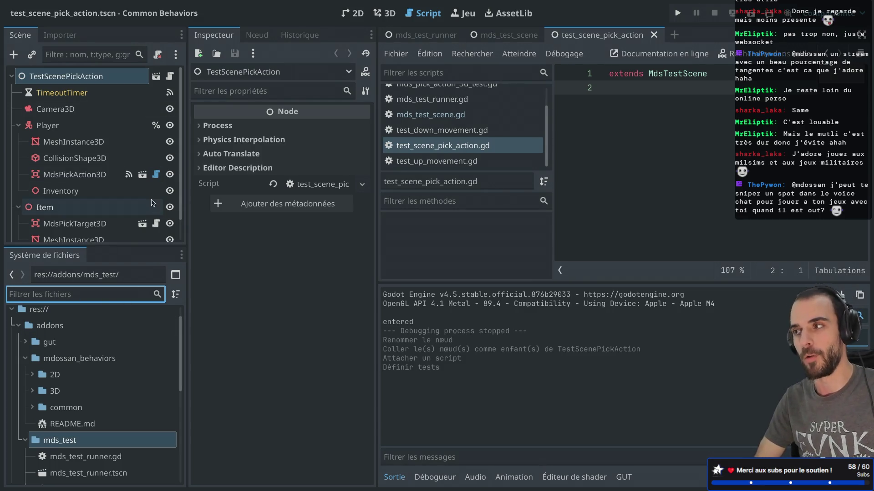
- Resize the scene tree and file panels and show the root node's script in the inspector
drag(185, 180, 203, 180)
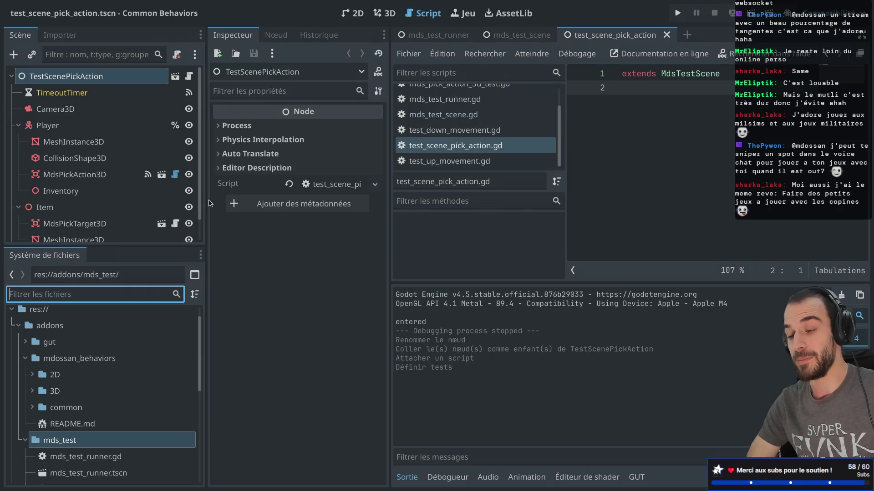
drag(205, 152, 219, 153)
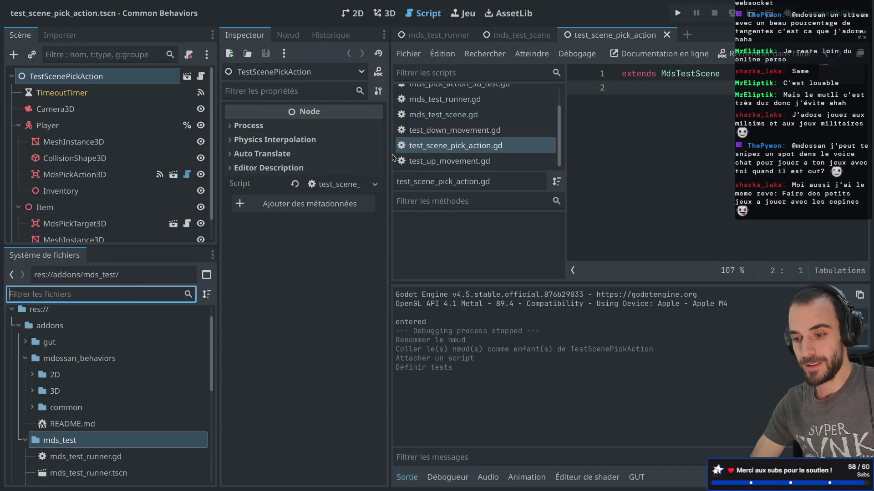
drag(218, 156, 208, 157)
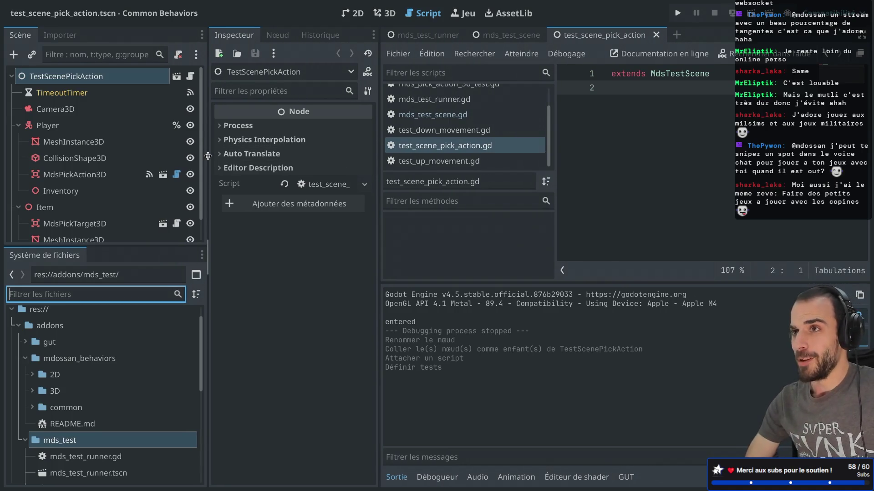
click(190, 76)
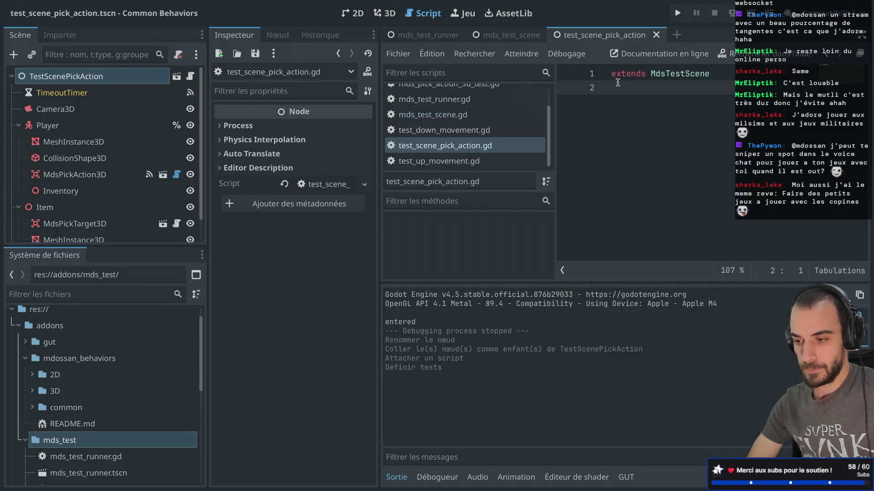
key(ctrl+shift+F11)
key(ctrl+shift+F11)
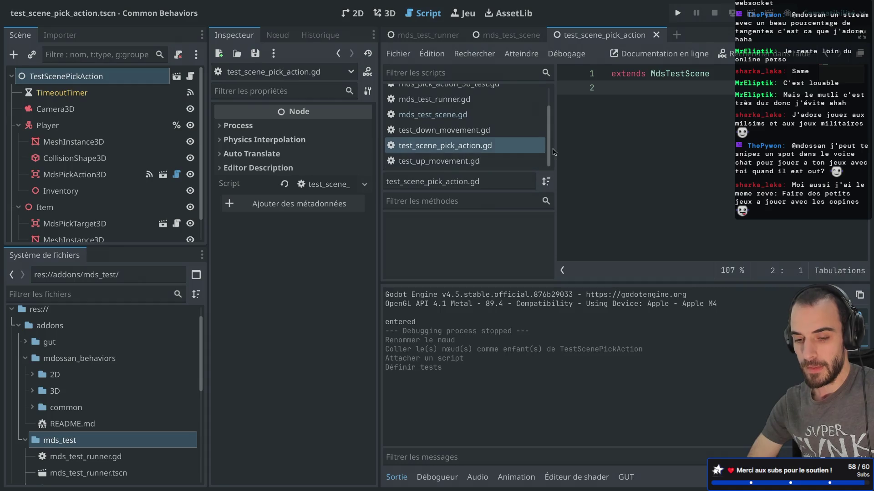
key(ctrl+shift+F11)
key(ctrl+shift+F11)
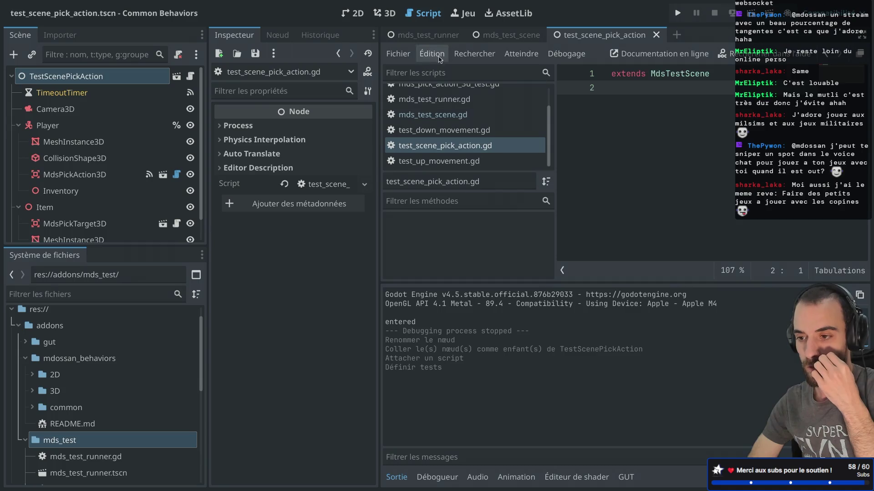
- In mds_test_runner, add test_scene_pick_action.tscn as a second Tests array element and save
click(428, 35)
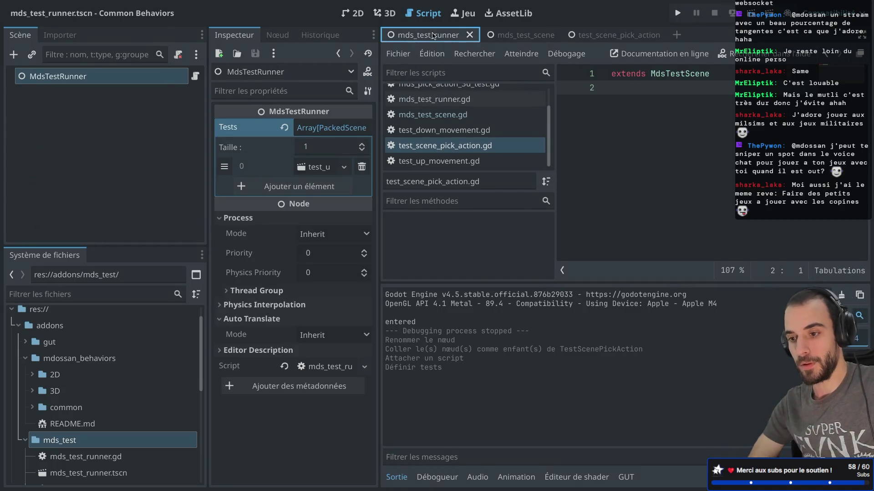
click(283, 187)
click(313, 191)
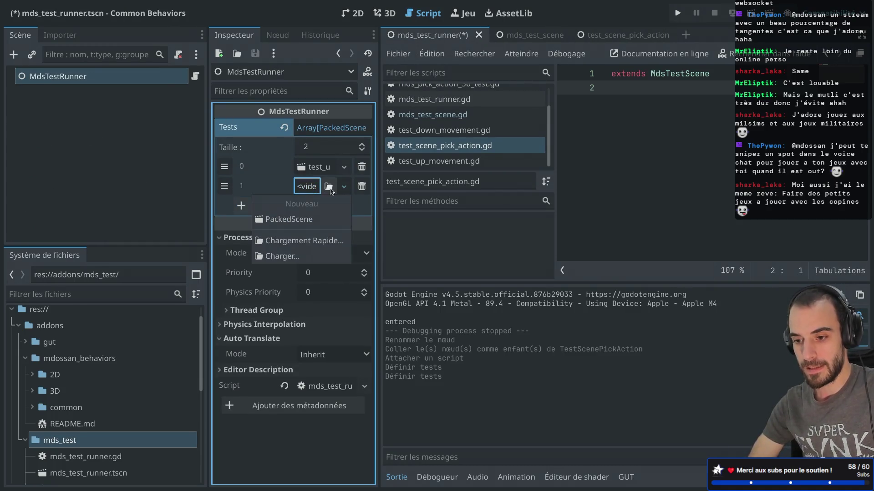
click(302, 242)
text(test_s)
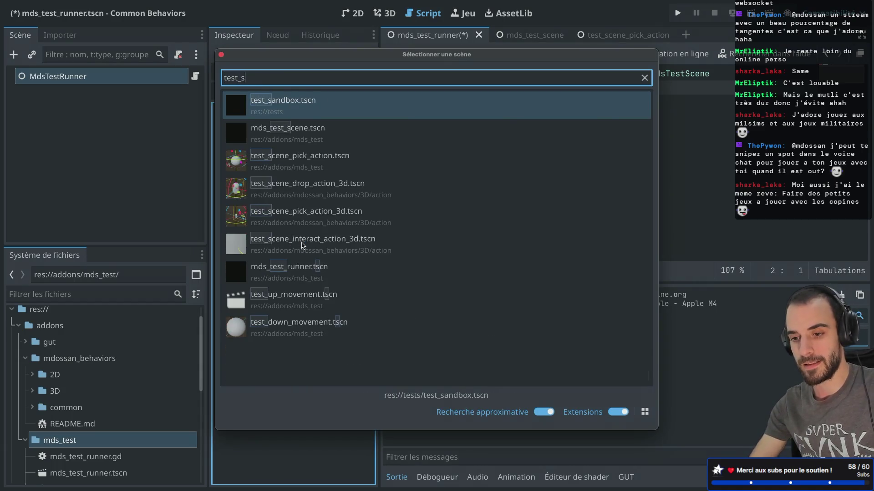
text(cne)
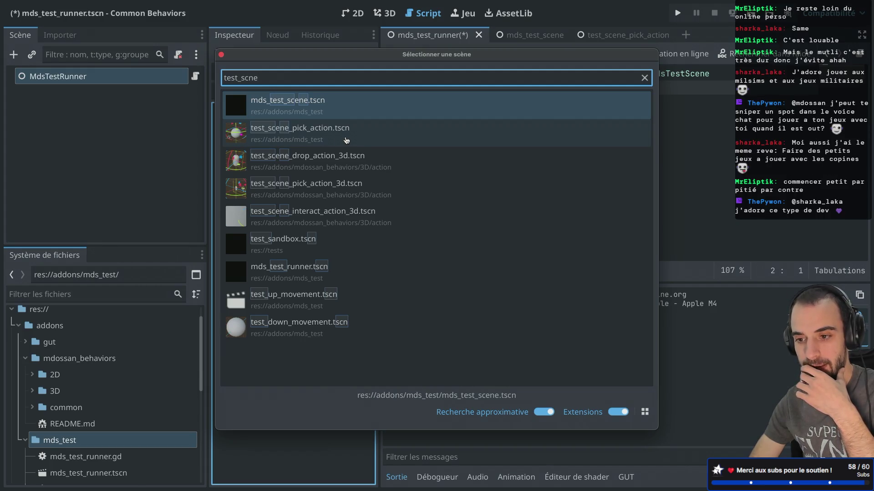
click(346, 140)
click(128, 80)
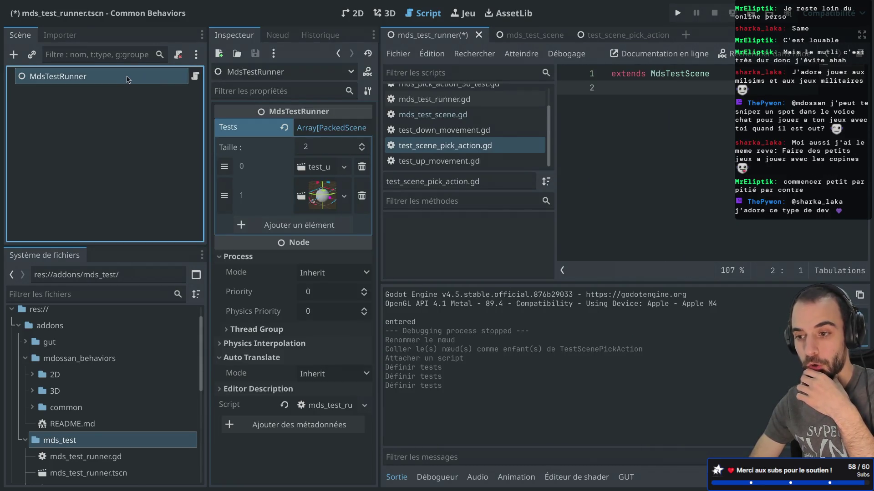
key(super+s)
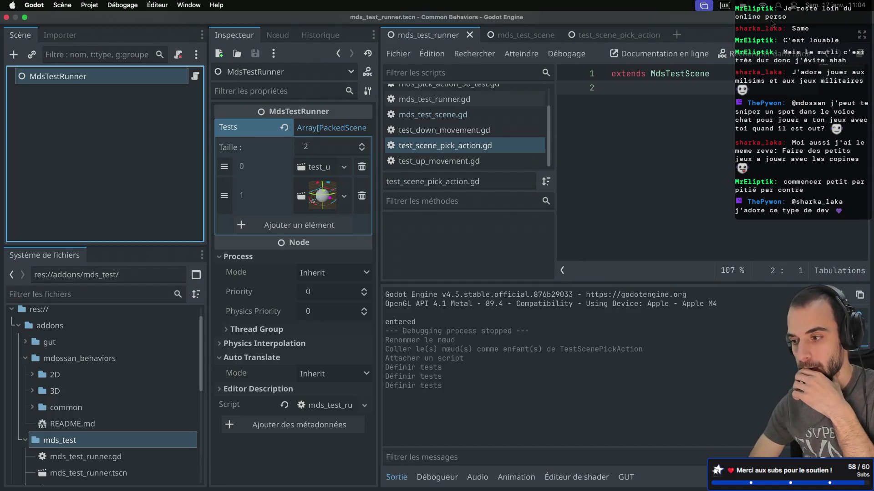
- Run the test runner, check the five on_fail argument errors in the Debugger, and close the game
click(752, 14)
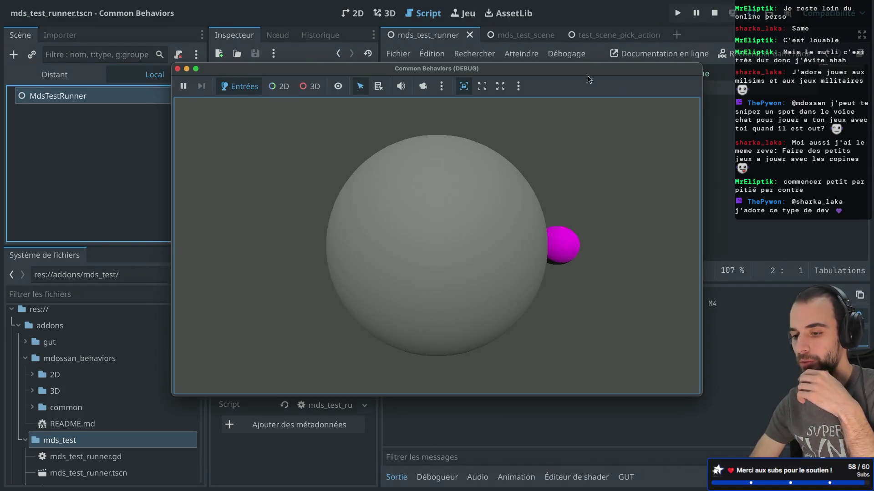
mouse_move(574, 68)
mouse_down()
mouse_move(245, 166)
mouse_move(703, 14)
mouse_move(868, 61)
mouse_up()
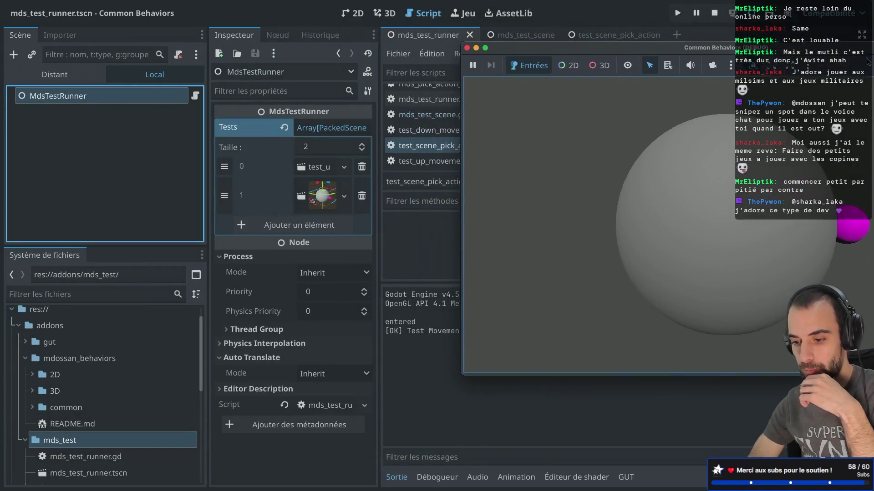
click(446, 477)
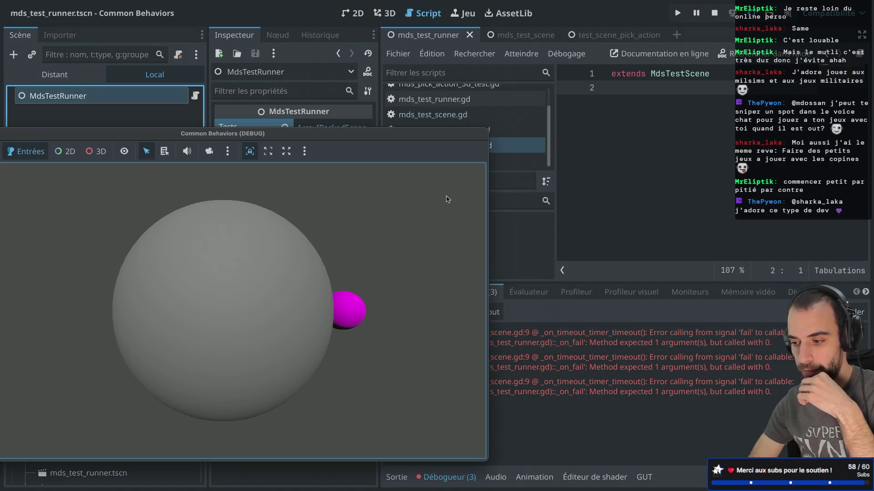
mouse_move(349, 135)
mouse_down()
mouse_move(173, 135)
mouse_move(501, 161)
mouse_up()
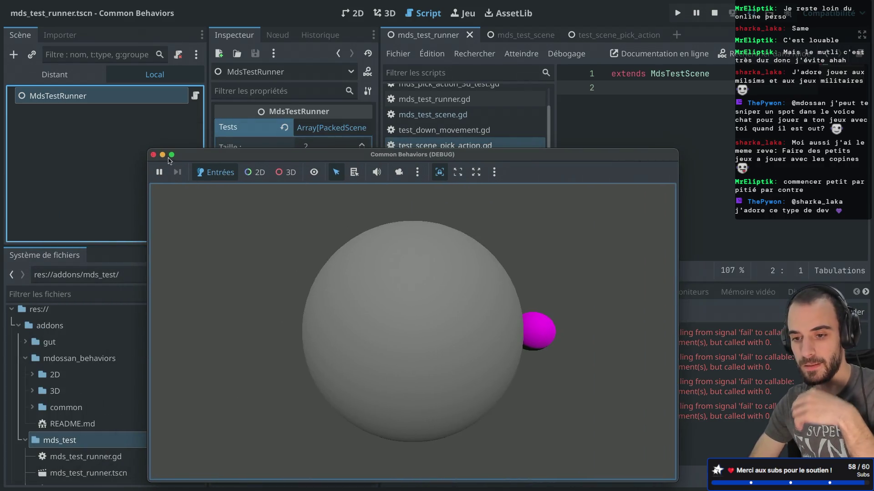
click(154, 155)
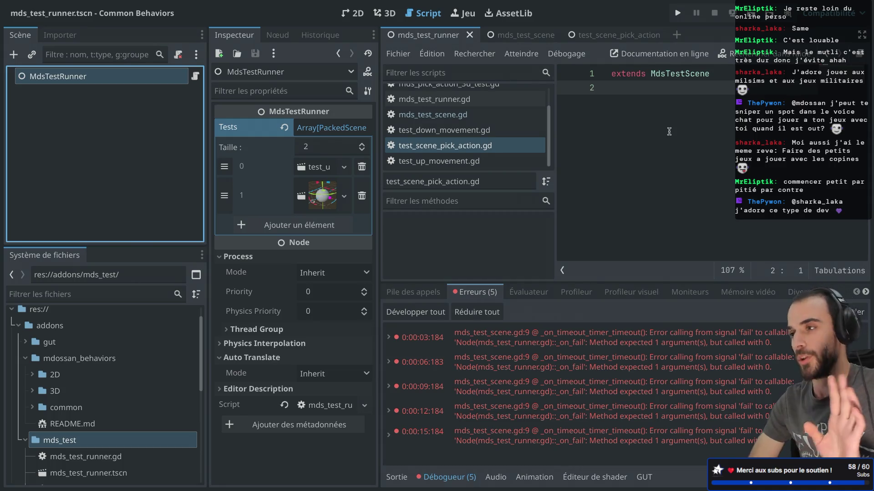
key(ctrl+Right)
key(ctrl+Right)
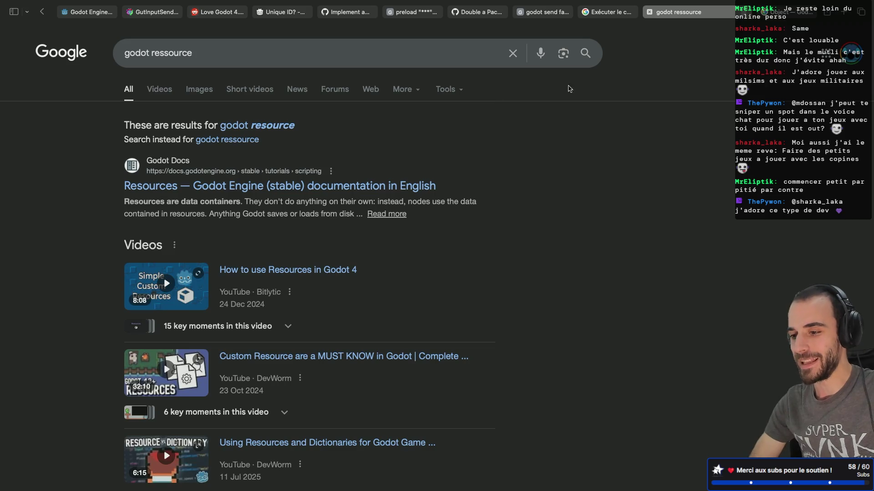
- Go to itch.io, open My Mini Farm from the creator Dashboard, and run the game
click(677, 14)
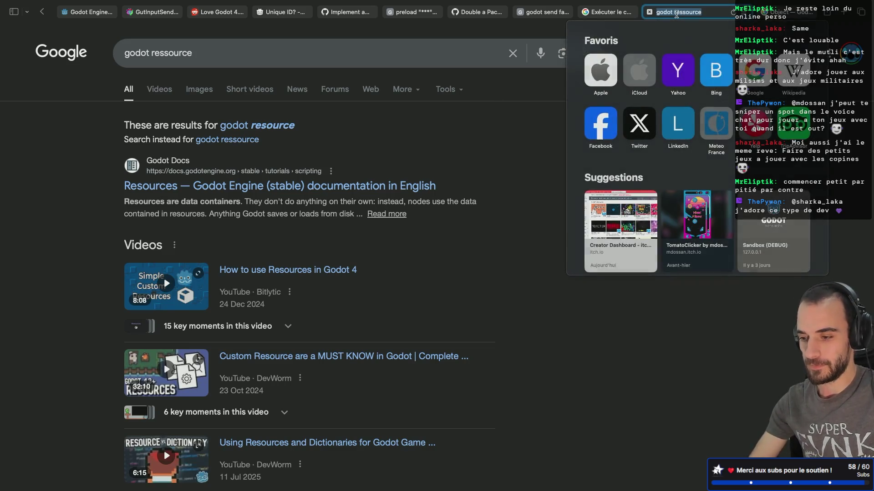
text(itch.io)
key(Return)
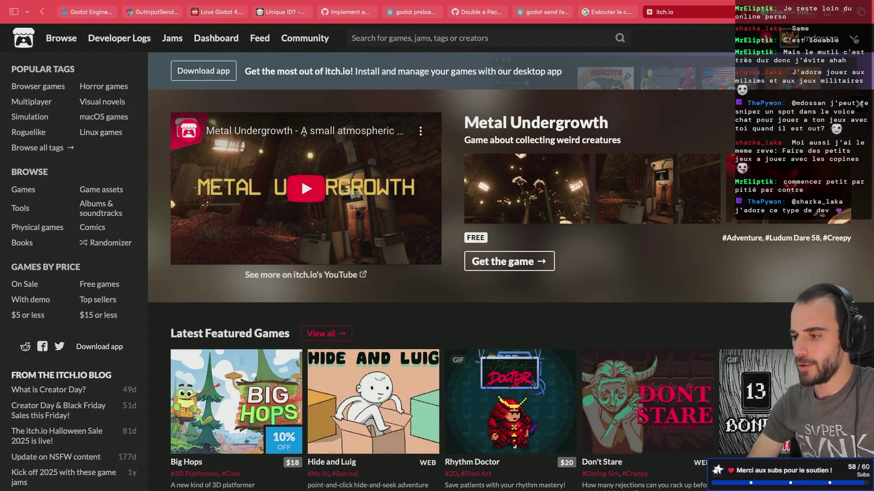
click(854, 40)
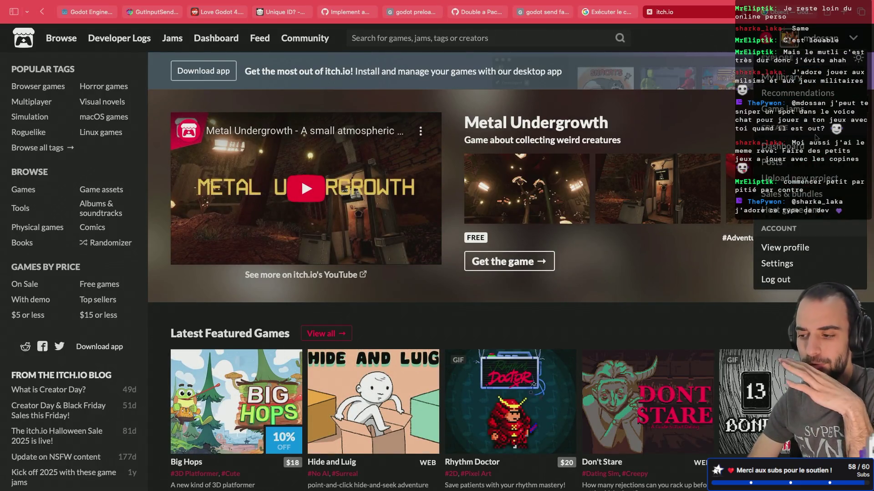
click(794, 154)
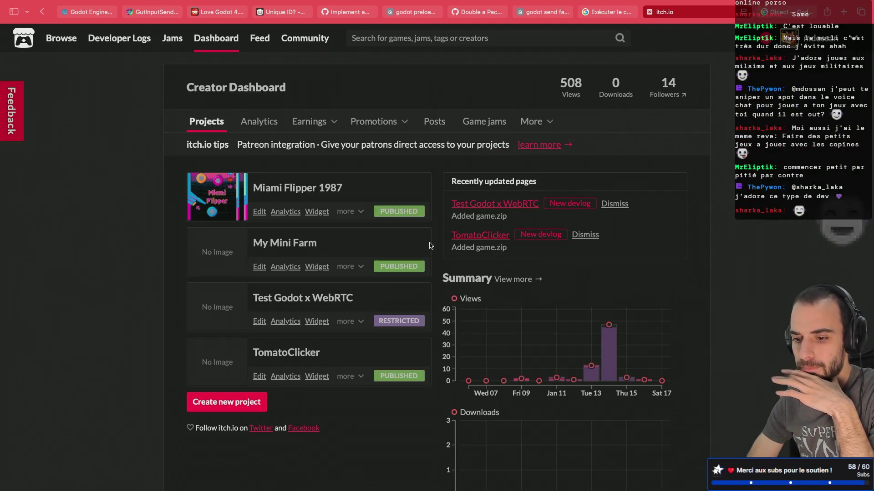
click(275, 242)
click(421, 213)
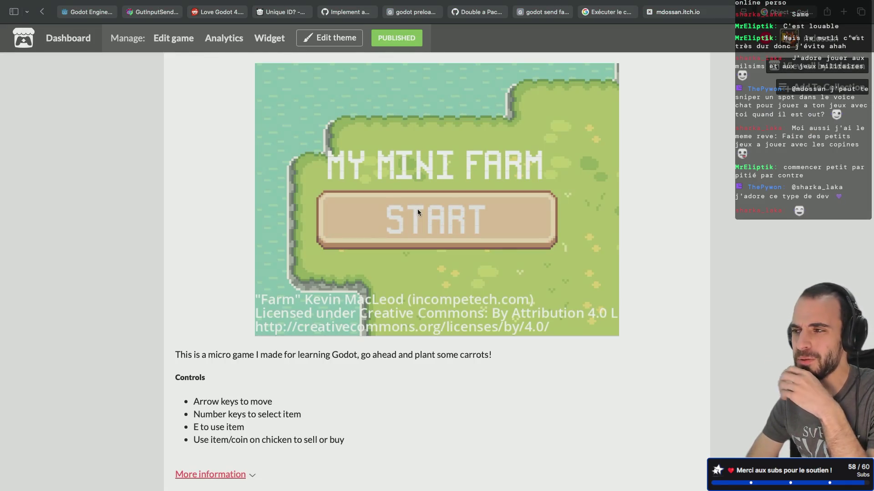
click(413, 214)
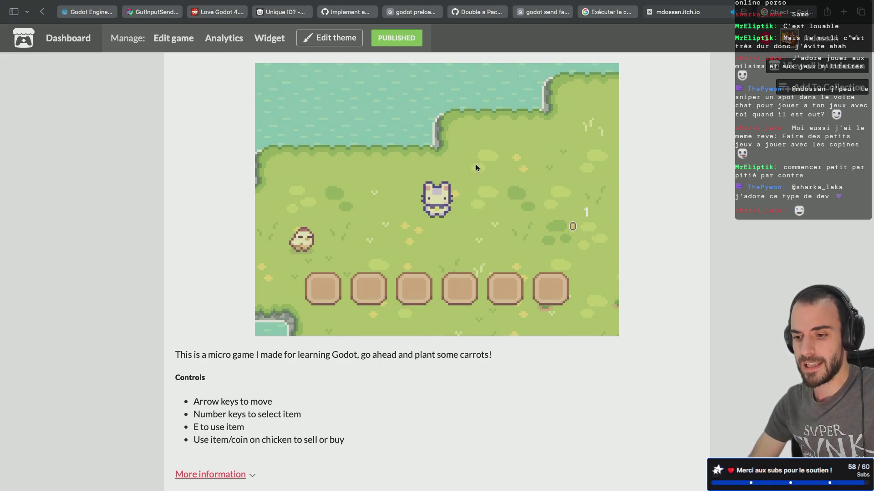
- Walk the cat across the farm and plant seeds from the first slot
key(Up)
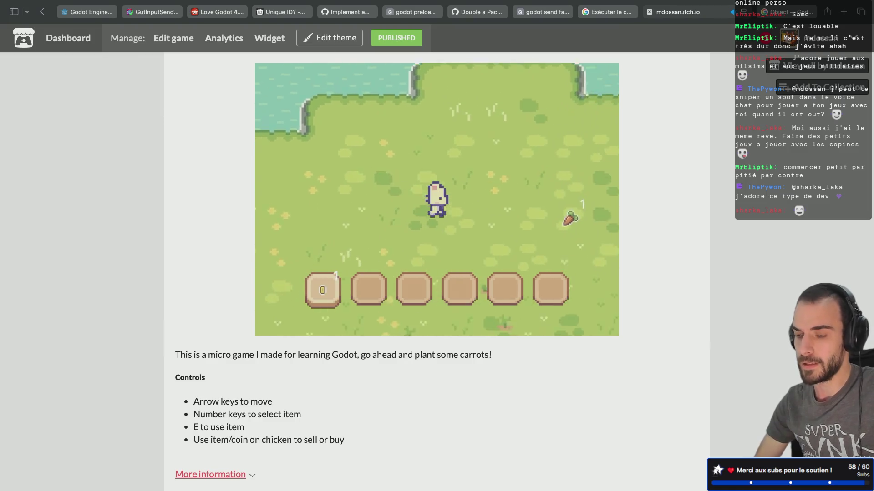
key(Right)
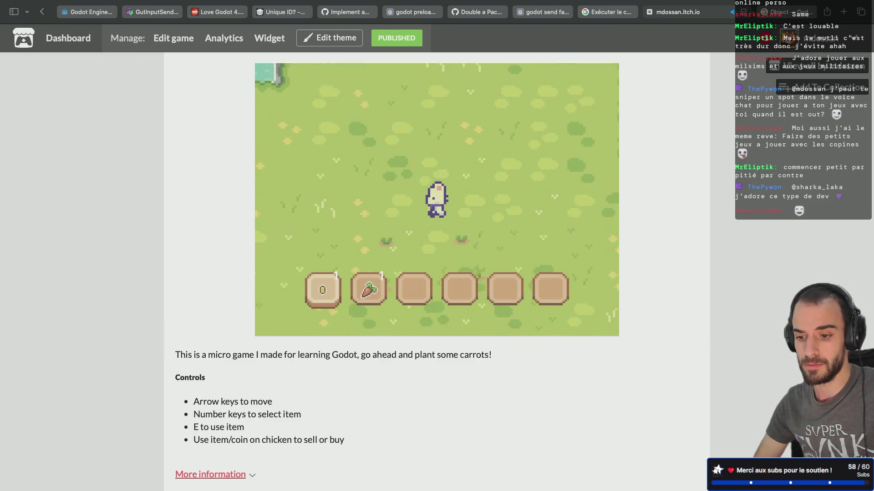
key(Left)
key(Down)
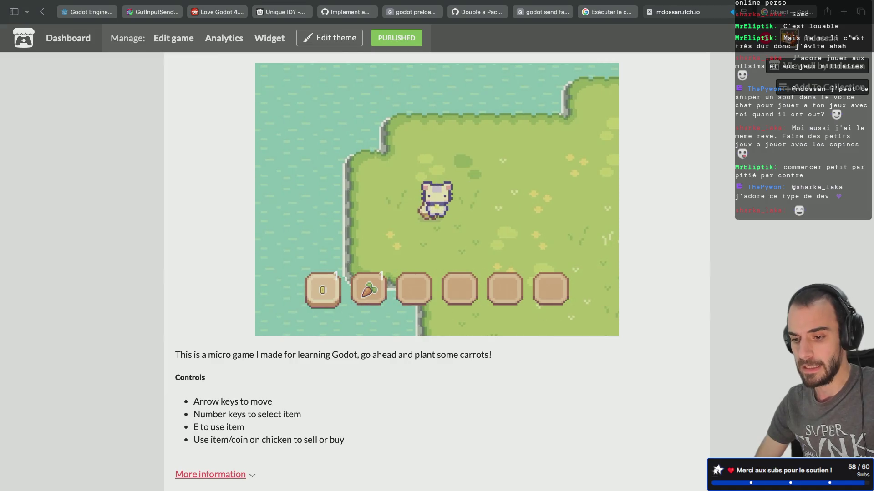
key(e)
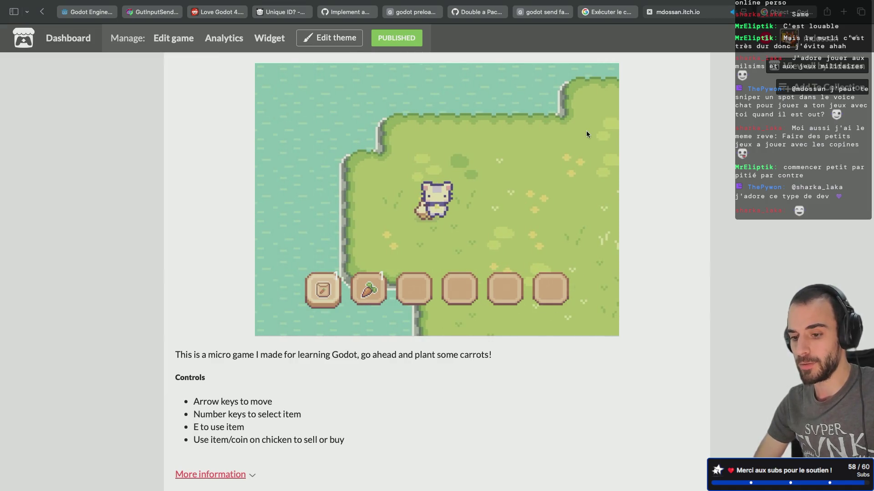
key(Right)
key(Down)
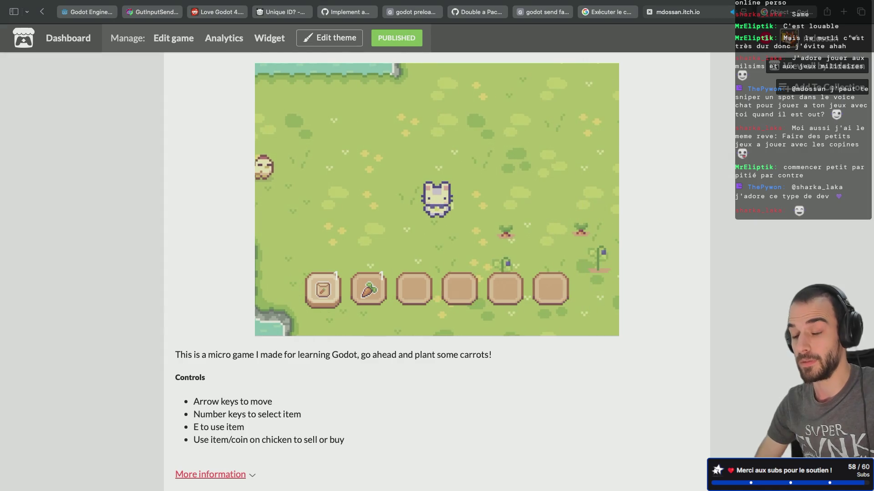
key(Left)
key(e)
key(Down)
key(Down)
- Pick the carrot from slot 2 and sell it to the chicken for a coin
key(Right)
key(Up)
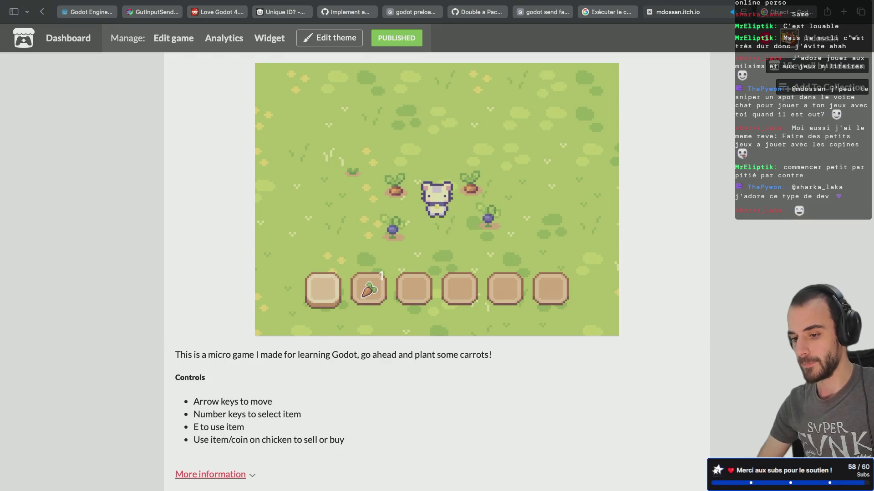
key(Left)
key(2)
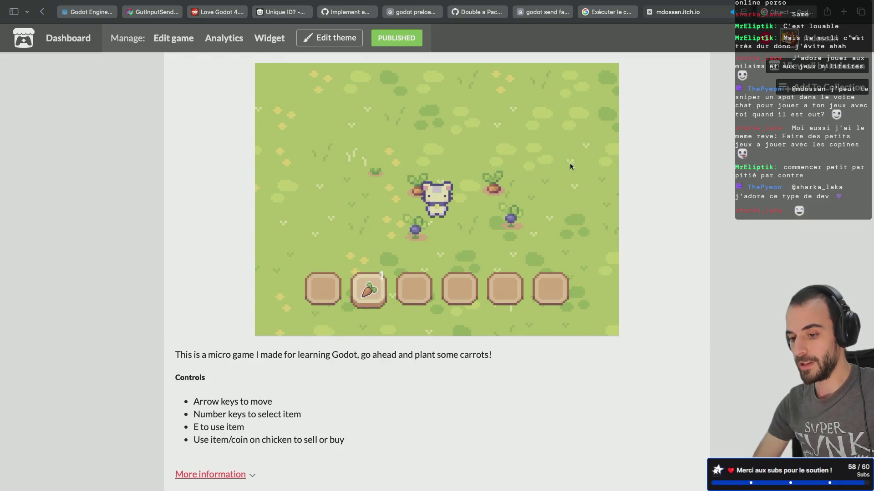
key(Left)
key(Left)
key(Left)
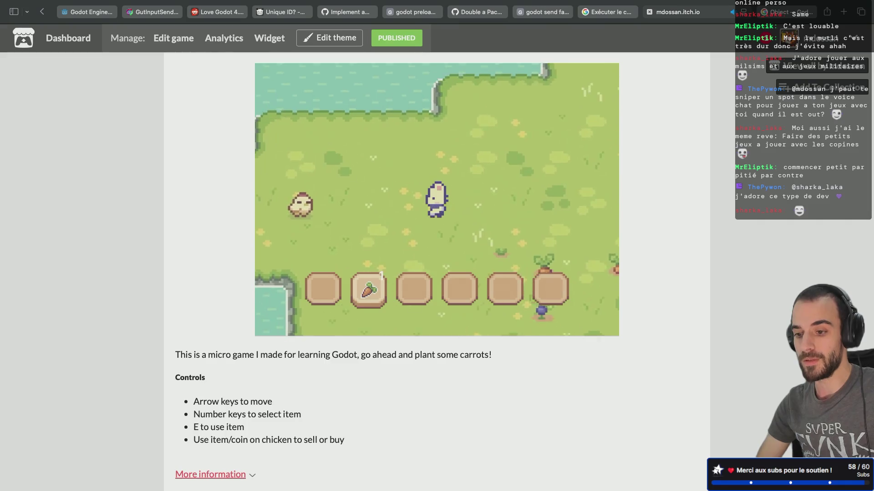
key(e)
key(1)
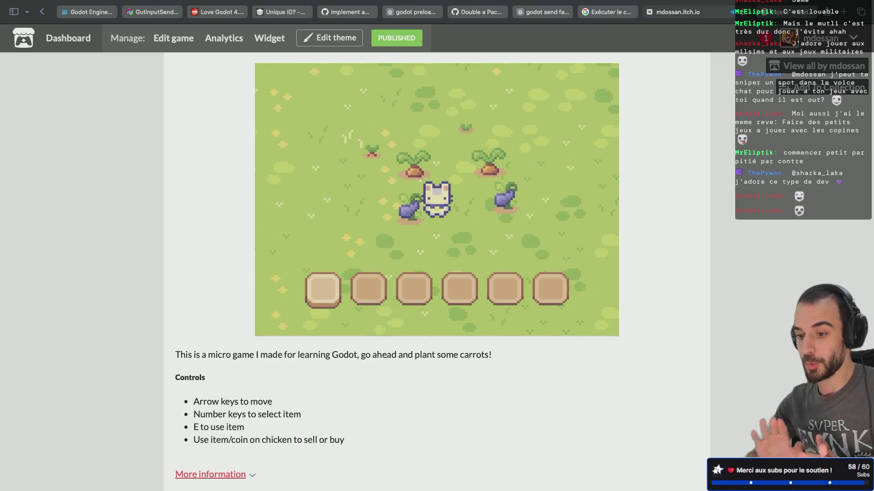
- Harvest the grown crops and sell the eggplants and carrot to the chicken for coins
key(Up)
key(Left)
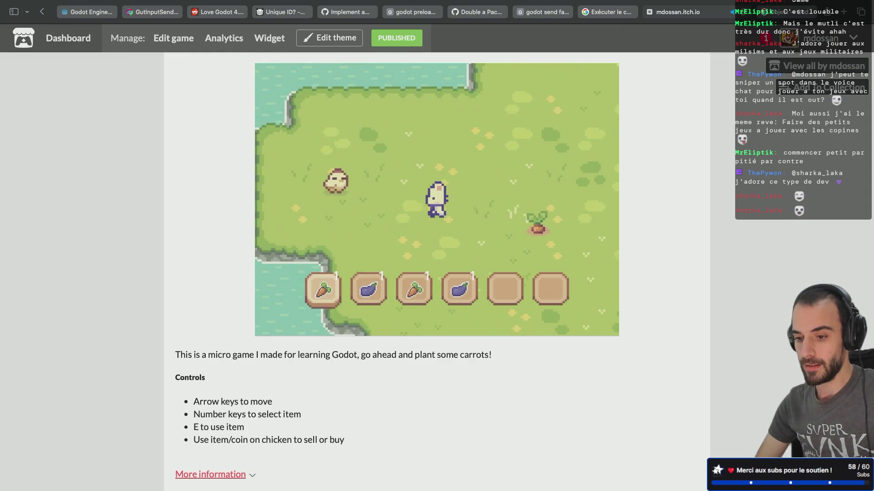
key(2)
key(e)
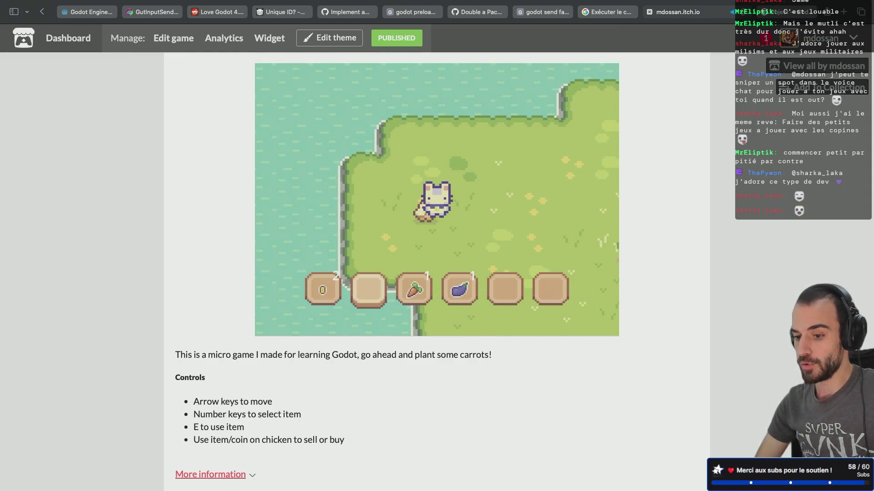
key(3)
key(e)
key(Left)
key(4)
key(e)
- Buy seeds from the chicken, replant the grass, then open the developer's profile page
key(Right)
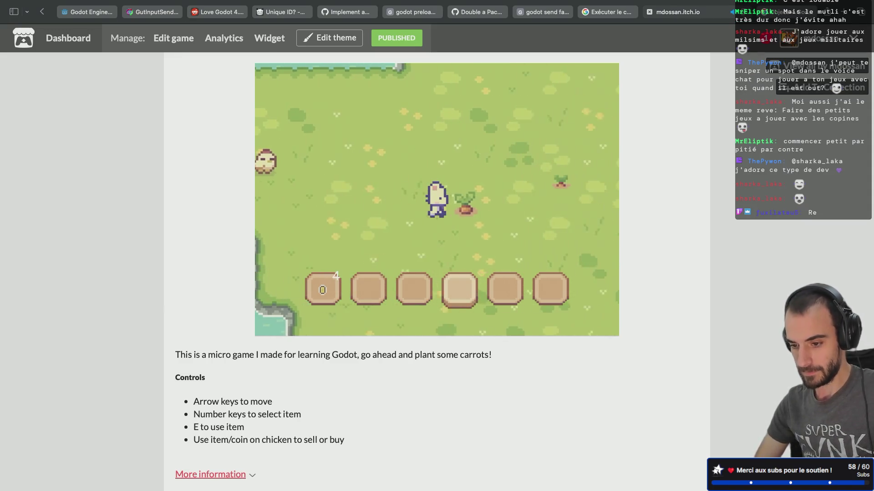
key(Left)
key(Up)
key(e)
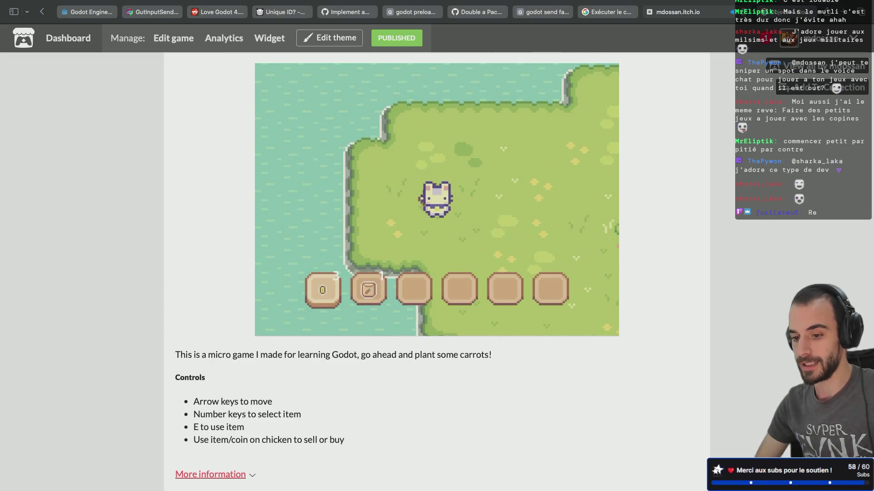
key(Right)
key(Down)
key(e)
key(Left)
key(e)
key(Right)
key(e)
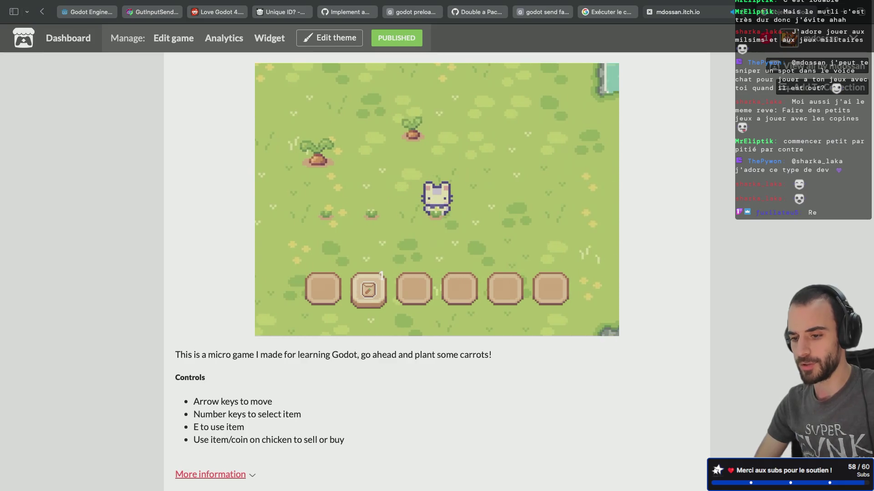
key(Right)
key(e)
key(Left)
key(Up)
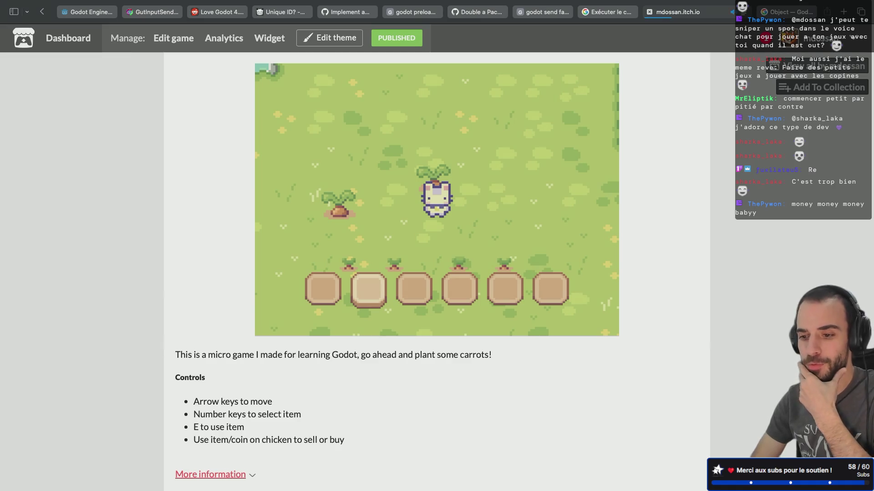
click(819, 66)
scroll(592, 328, down, 10)
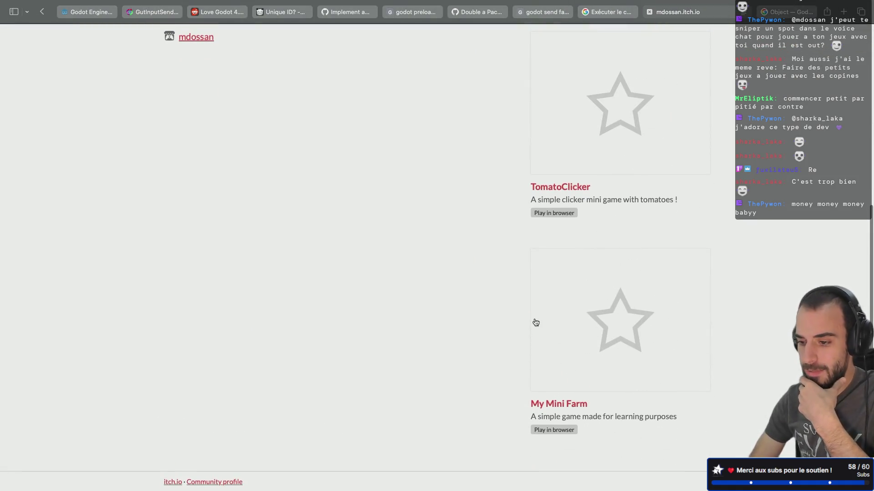
- Open TomatoClicker, collect tomatoes, and buy the first Ketchup upgrade
scroll(622, 212, up, 3)
click(602, 172)
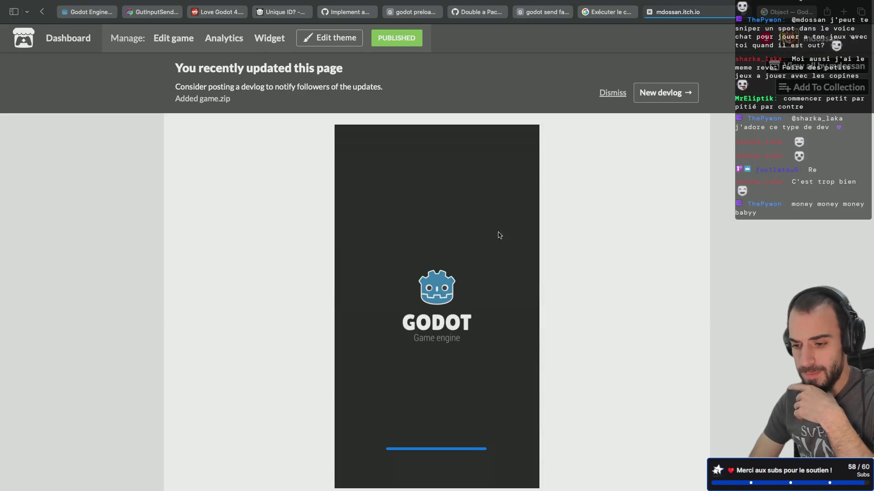
scroll(505, 232, down, 2)
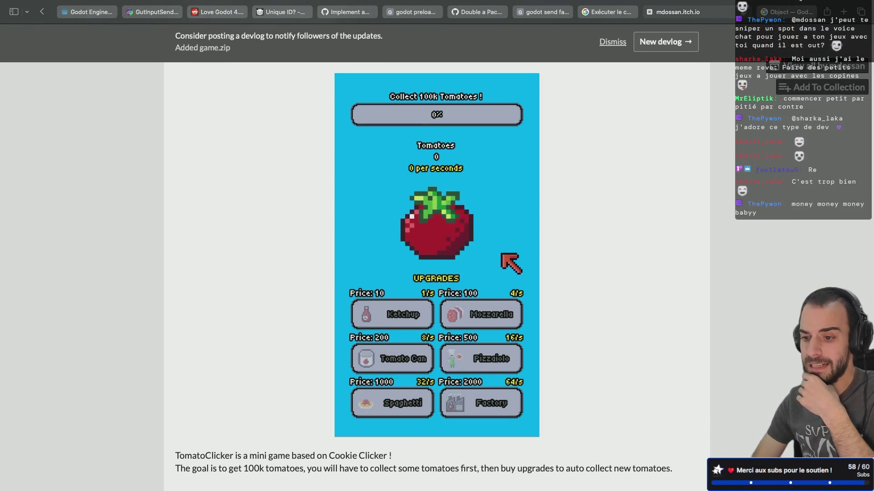
click(437, 241)
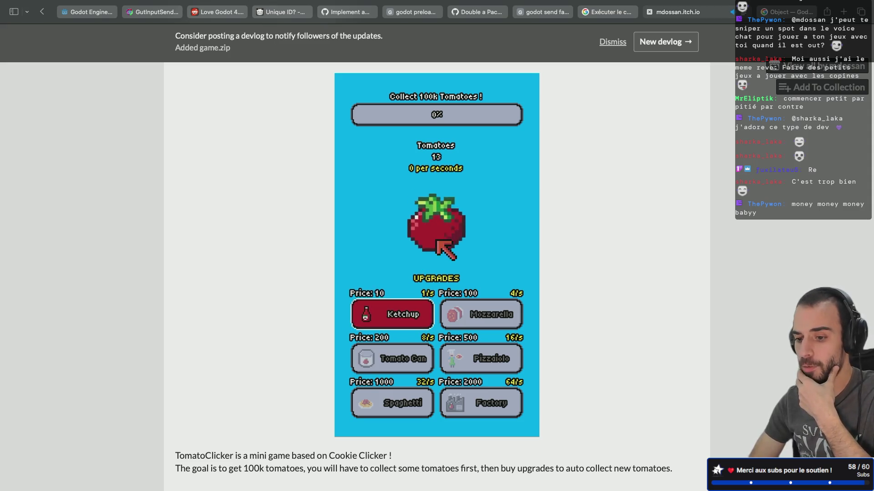
click(399, 318)
click(455, 221)
click(455, 221)
click(455, 220)
click(455, 221)
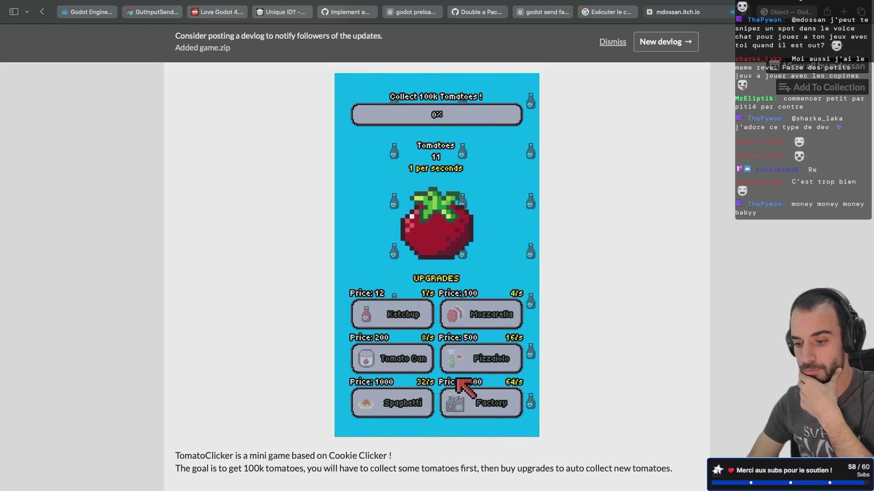
click(434, 237)
click(434, 237)
click(435, 238)
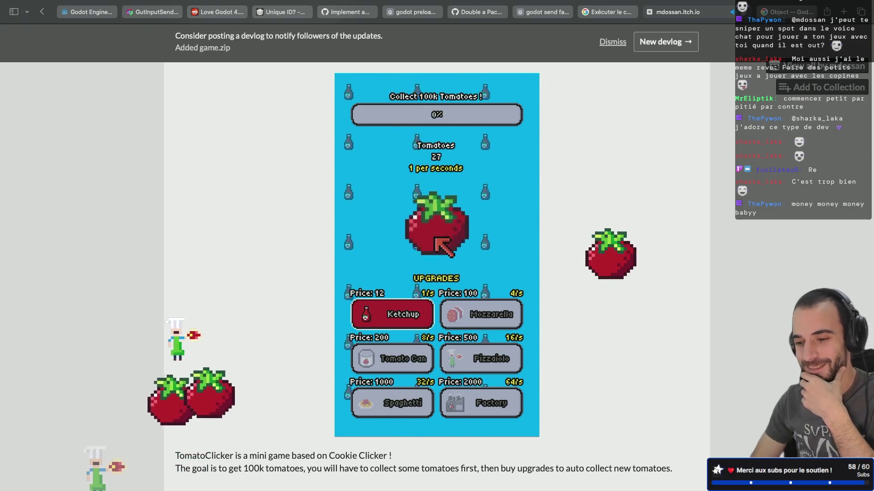
- Buy two more Ketchup upgrades for 3 per second, then return to the profile
click(390, 318)
click(444, 220)
click(444, 220)
click(444, 220)
click(443, 220)
click(444, 220)
click(439, 214)
click(439, 214)
click(439, 213)
click(396, 314)
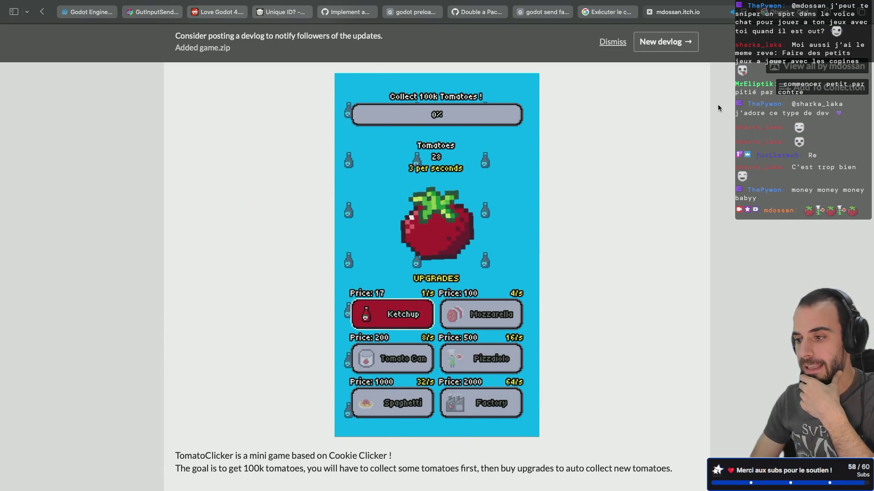
click(783, 74)
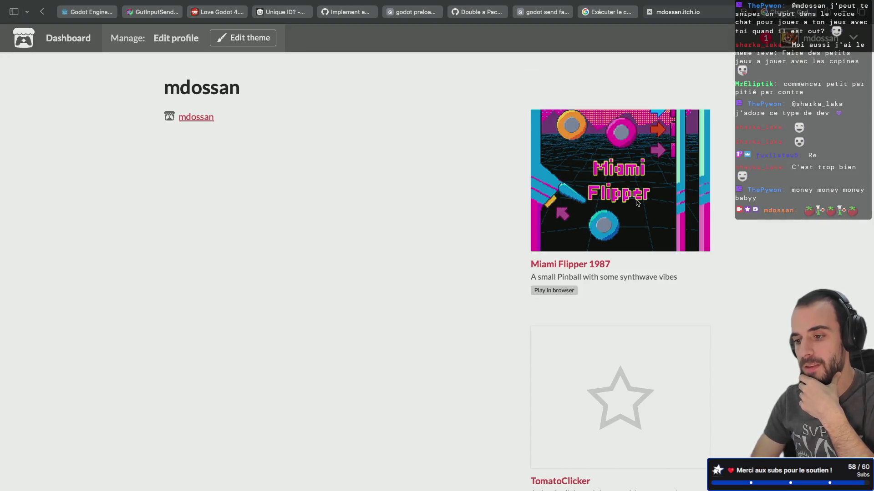
- Open Miami Flipper 1987 and play pinball, launching the ball and using the flippers
click(636, 203)
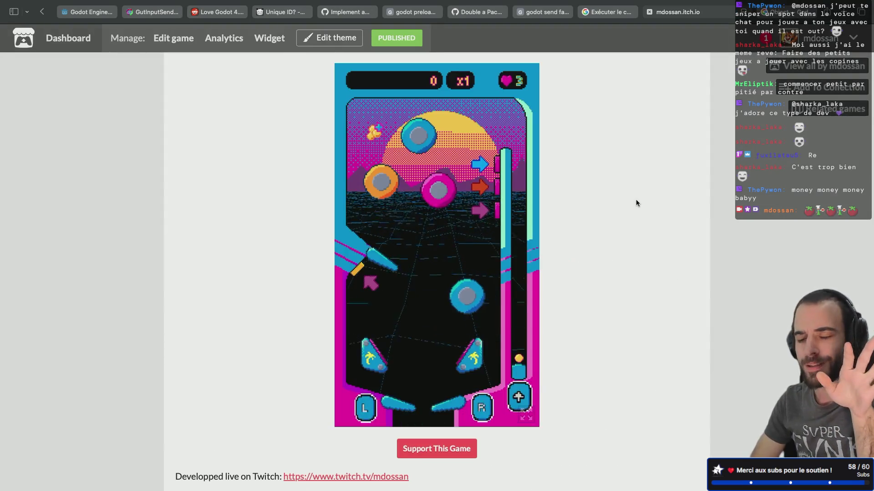
scroll(532, 238, down, 10)
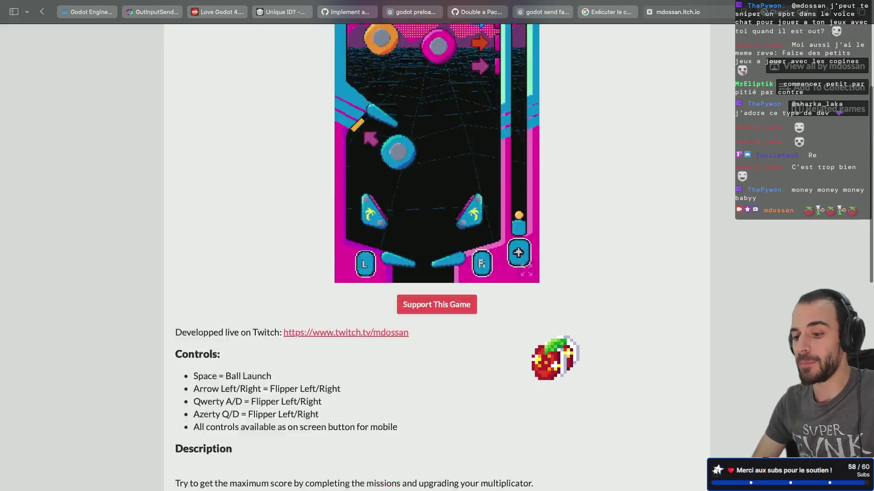
scroll(430, 217, up, 10)
key(space)
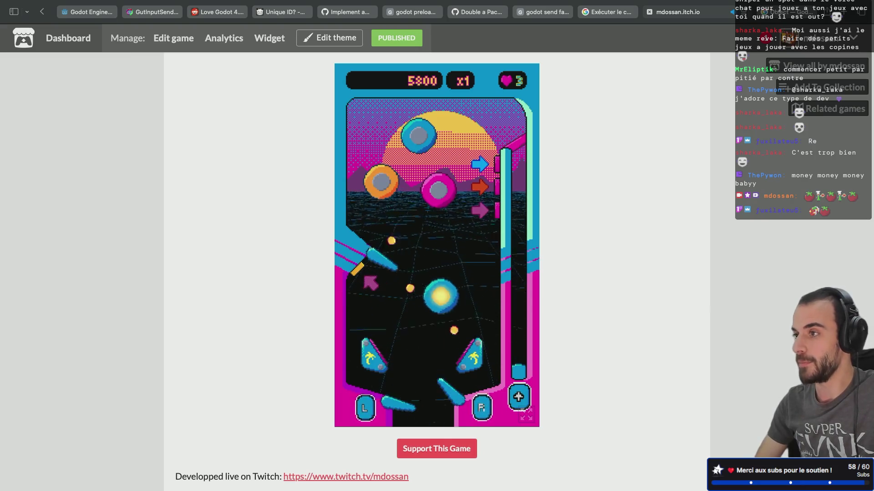
key(Left)
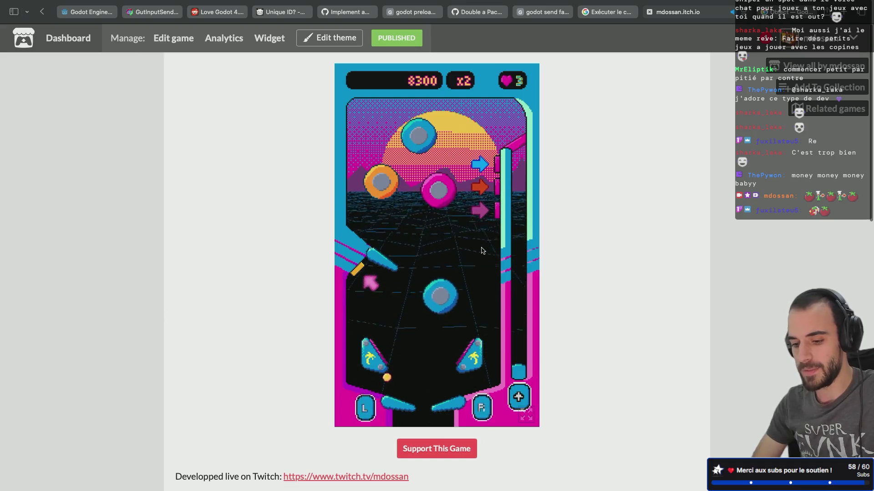
- Read through the game description, selecting its mission lines, then close the itch.io page
scroll(592, 276, down, 5)
scroll(591, 274, down, 4)
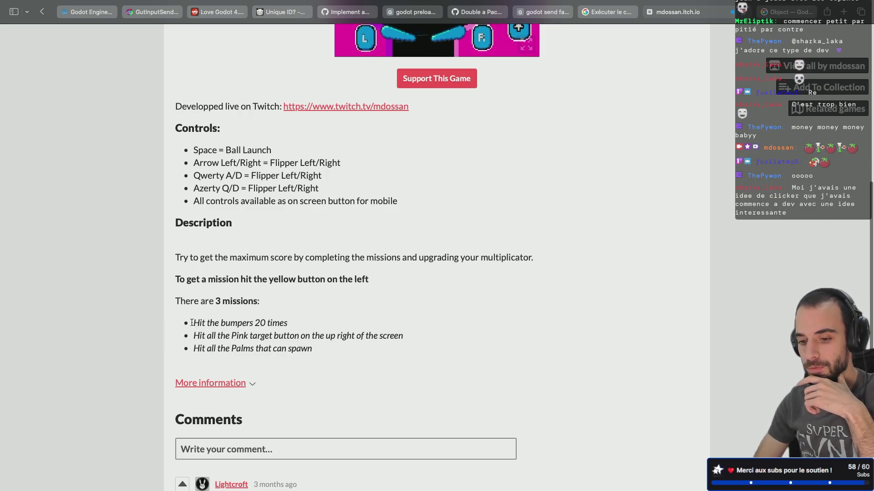
drag(190, 322, 288, 323)
mouse_move(193, 336)
mouse_down()
mouse_move(336, 335)
mouse_move(313, 349)
mouse_up()
scroll(396, 273, up, 4)
scroll(408, 260, up, 2)
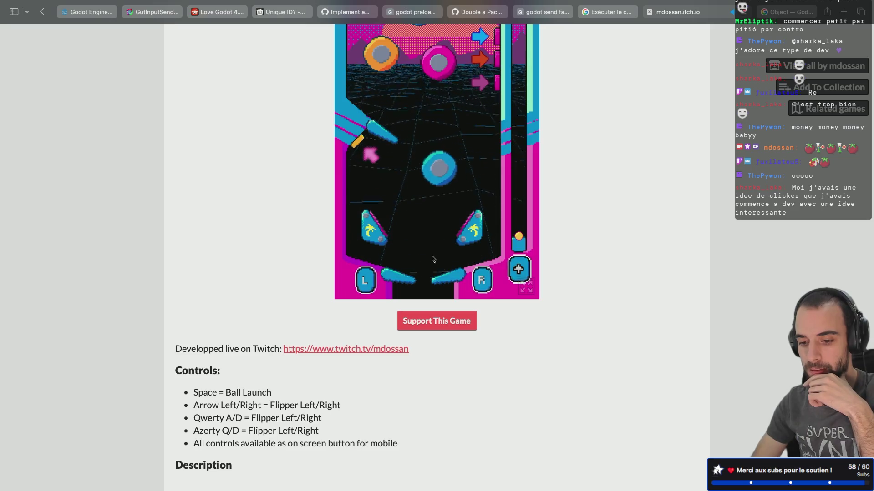
scroll(277, 316, down, 5)
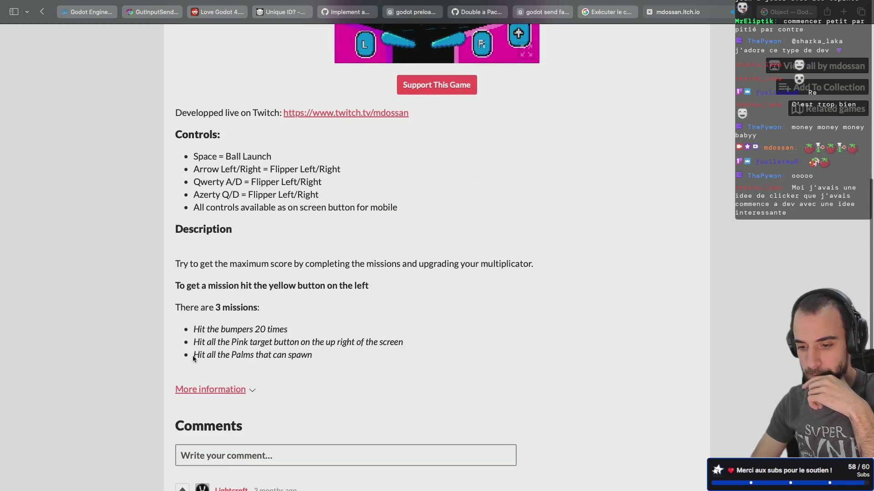
drag(192, 356, 335, 357)
click(303, 200)
scroll(302, 200, up, 1)
scroll(302, 200, up, 7)
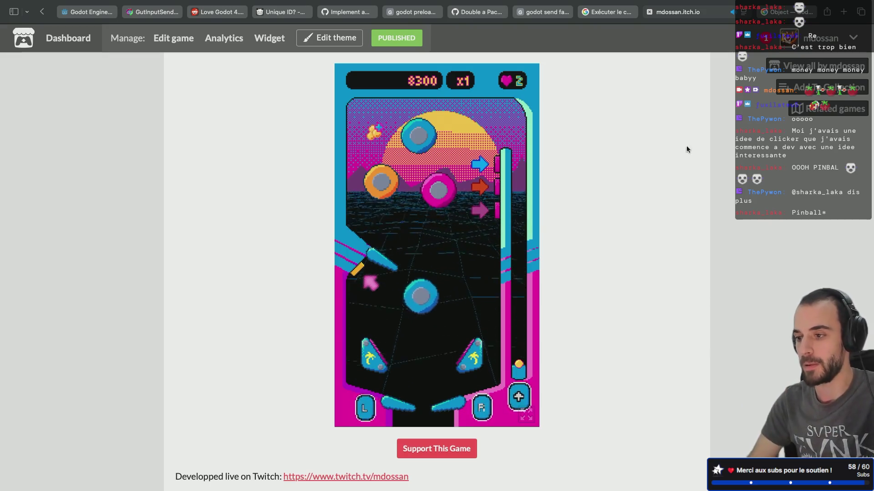
click(651, 15)
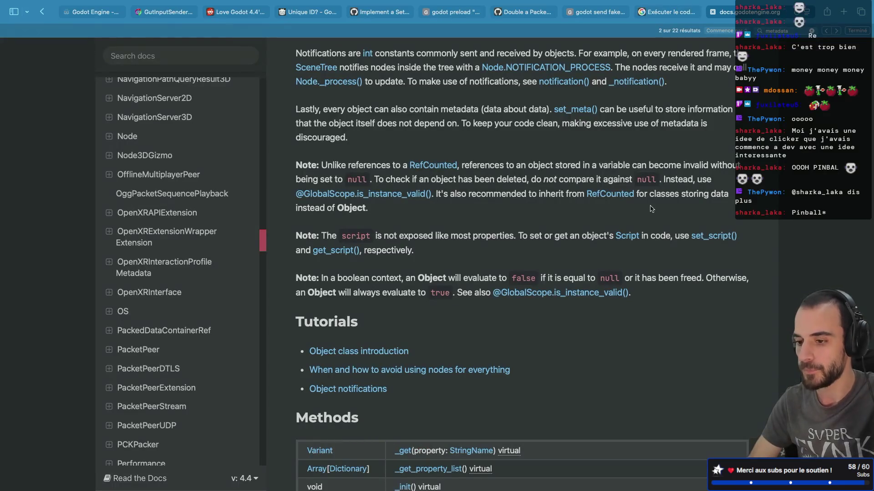
- Return to Godot, exit distraction-free mode, and switch spaces back to the full-screen editor
key(super+Tab)
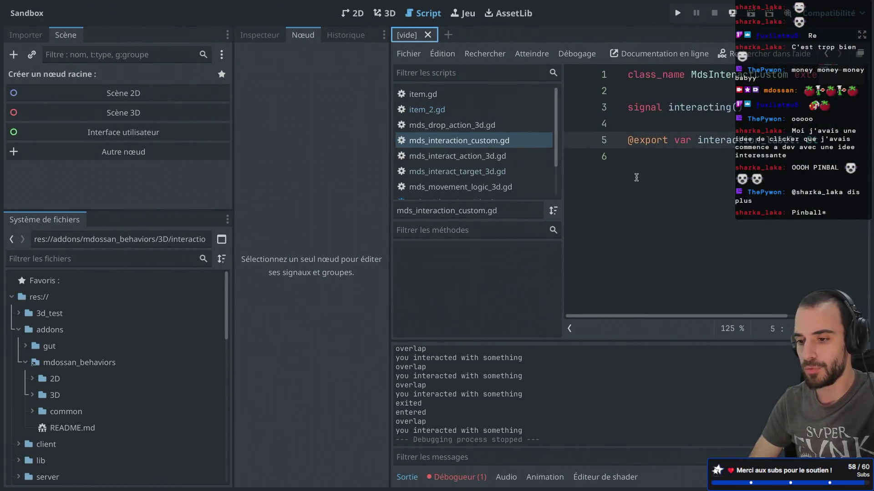
key(ctrl+shift+F11)
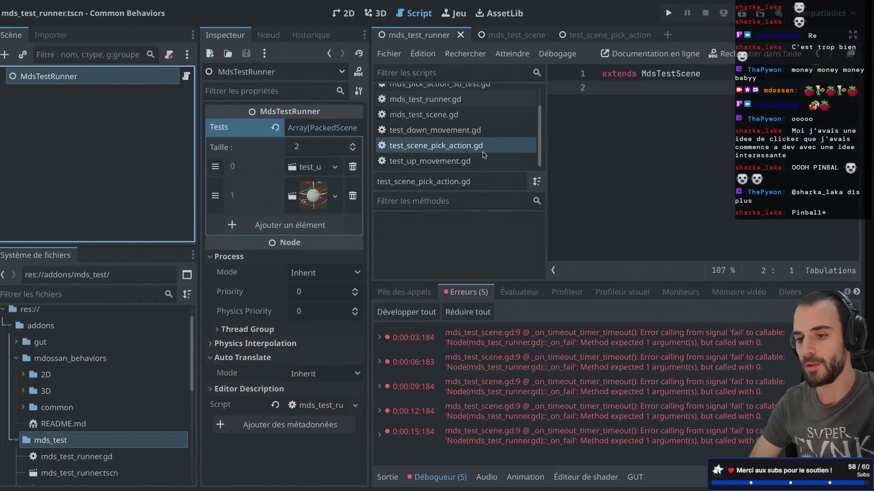
key(ctrl+Left)
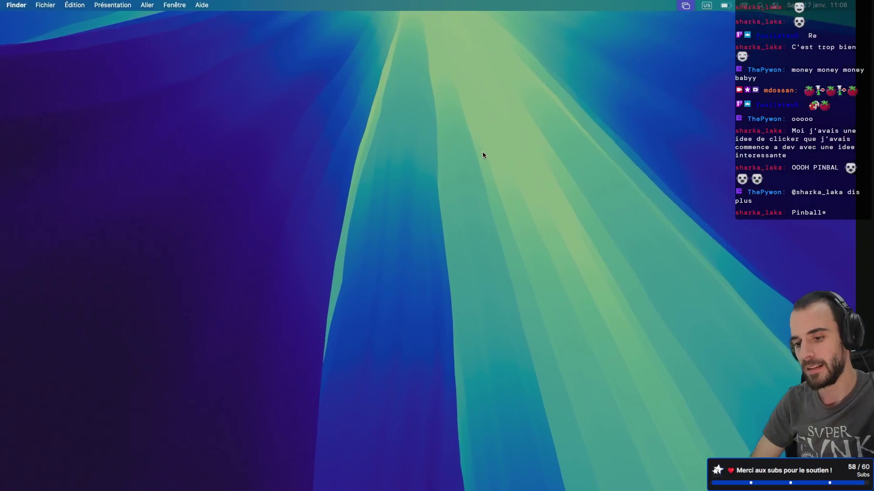
key(ctrl+Right)
key(ctrl+Left)
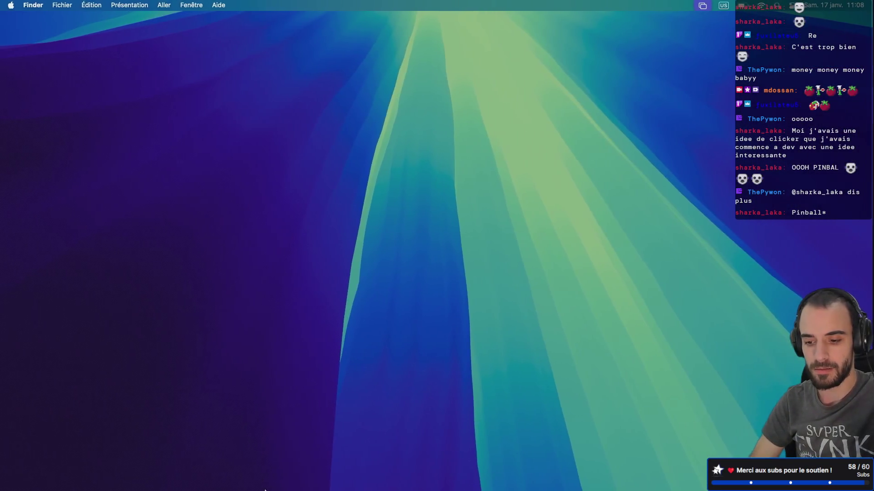
key(ctrl+Right)
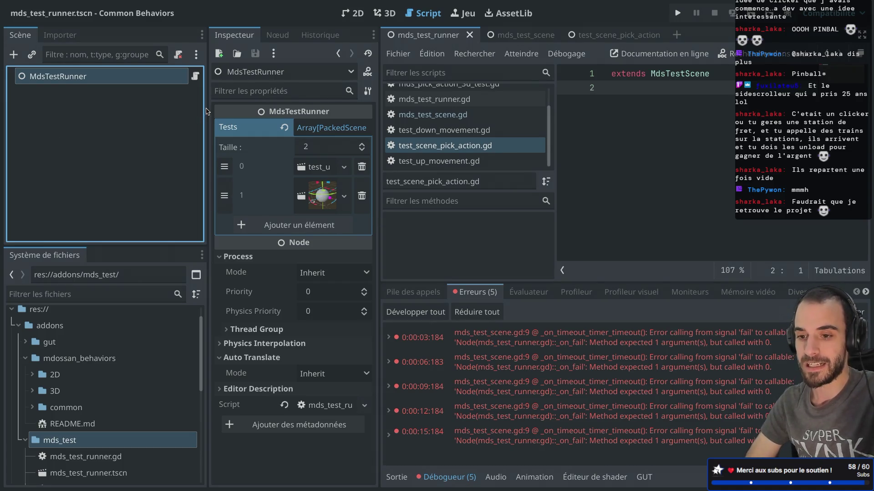
- Narrow the Scene dock and Inspector and hide the script list to widen the code editor
drag(207, 107, 198, 106)
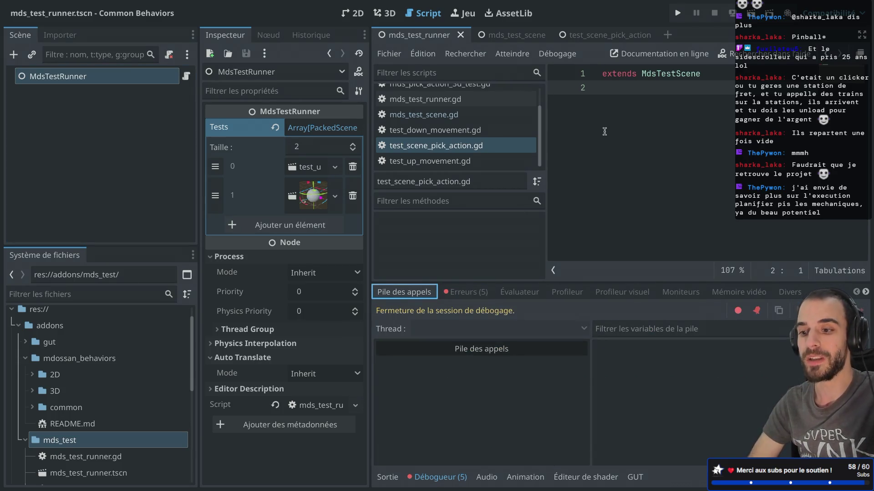
click(552, 270)
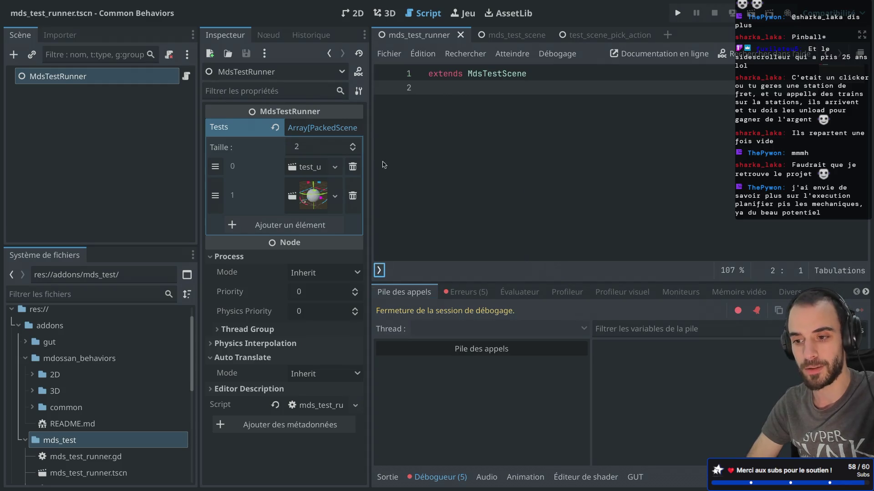
drag(367, 144, 353, 144)
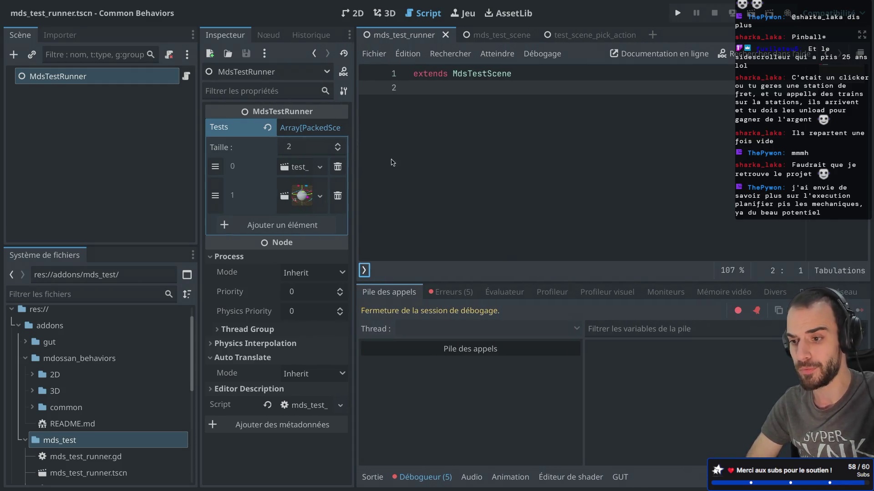
- Open the test_scene_pick_action scene and collapse its Player and Item nodes
click(495, 36)
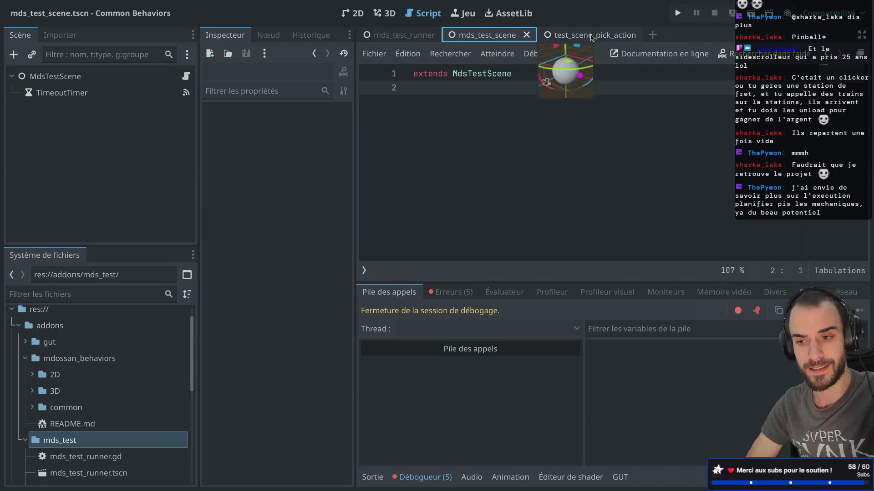
click(587, 38)
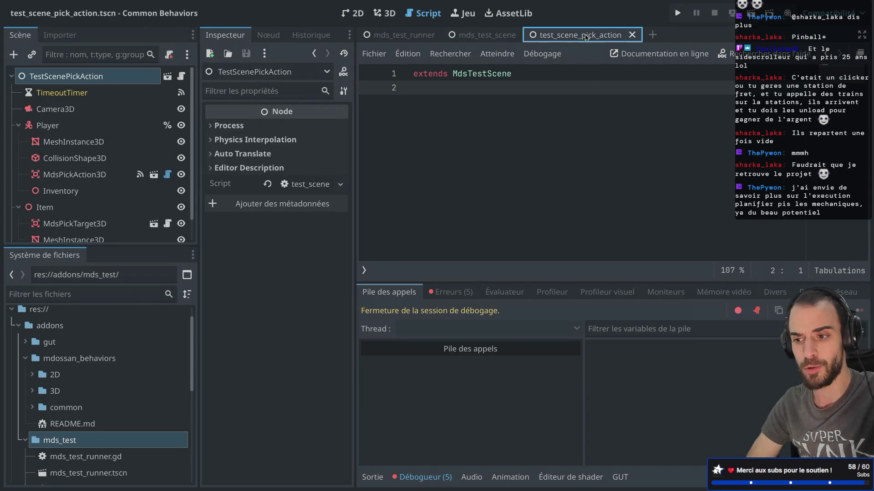
click(18, 125)
click(19, 141)
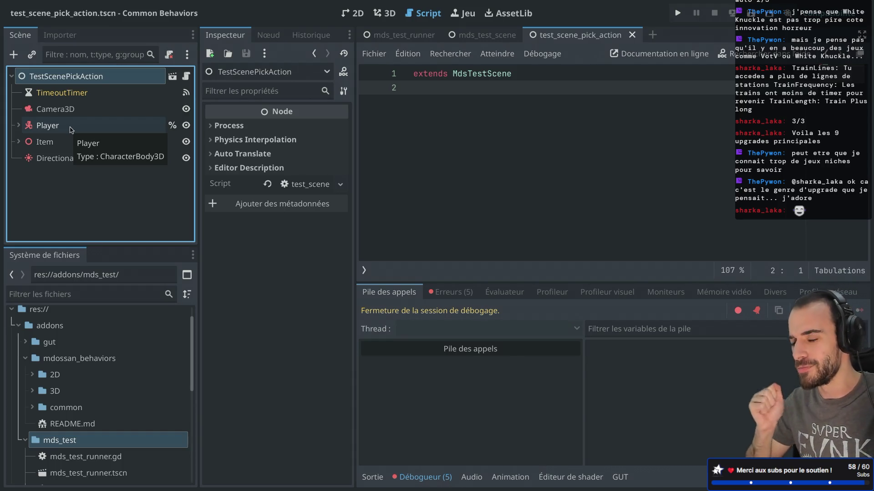
key(ctrl+Right)
key(ctrl+Right)
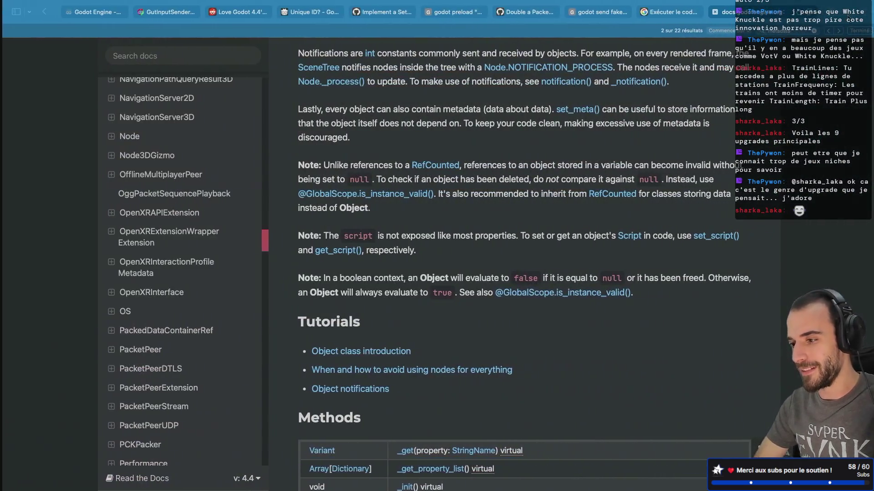
- Google 'cloverpit' in a new tab, then close that results tab and return to Godot
key(super+t)
text(clove)
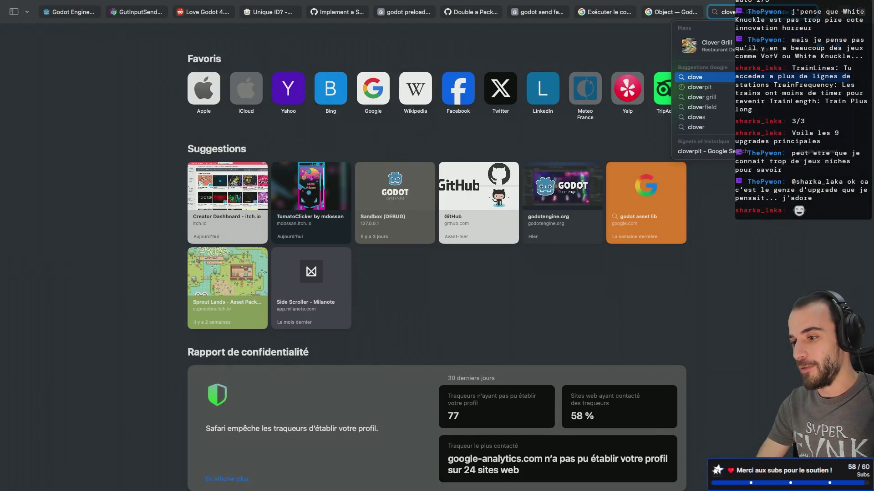
text(rpit)
key(Return)
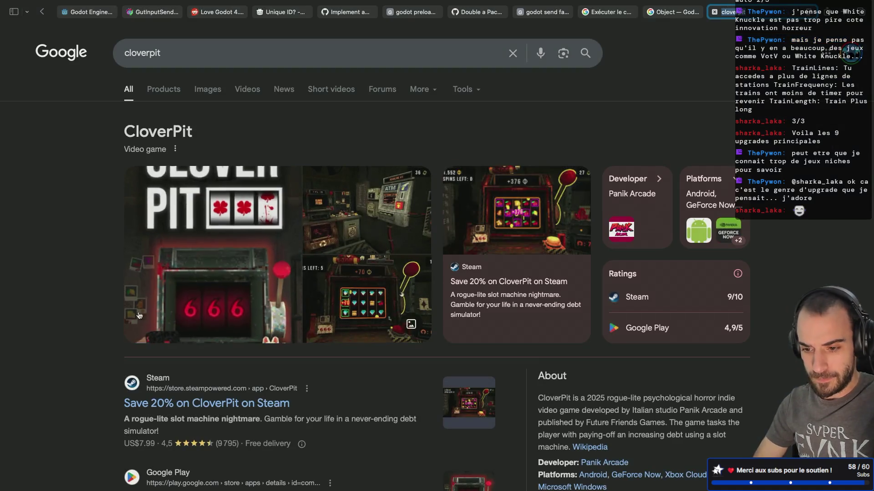
mouse_move(1, 275)
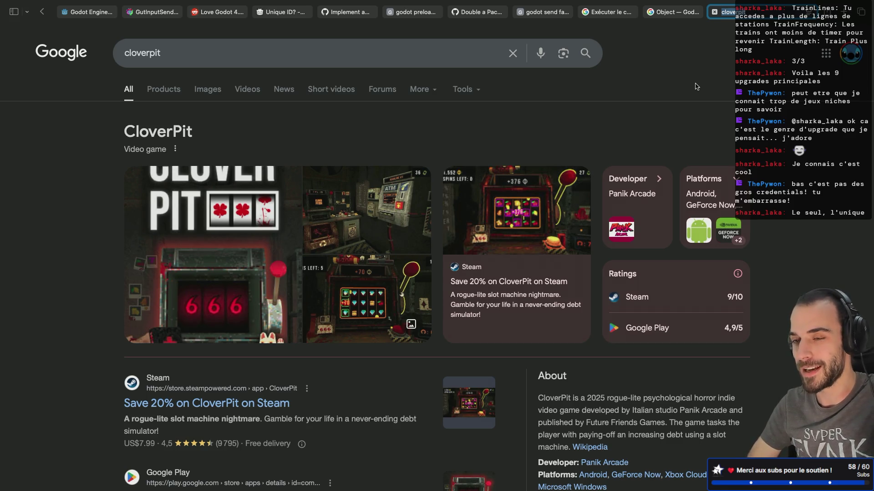
click(714, 11)
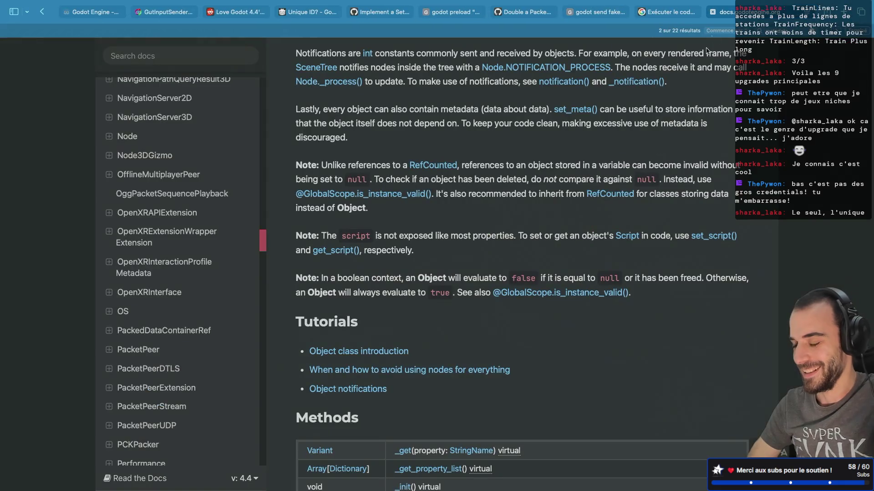
key(super+Tab)
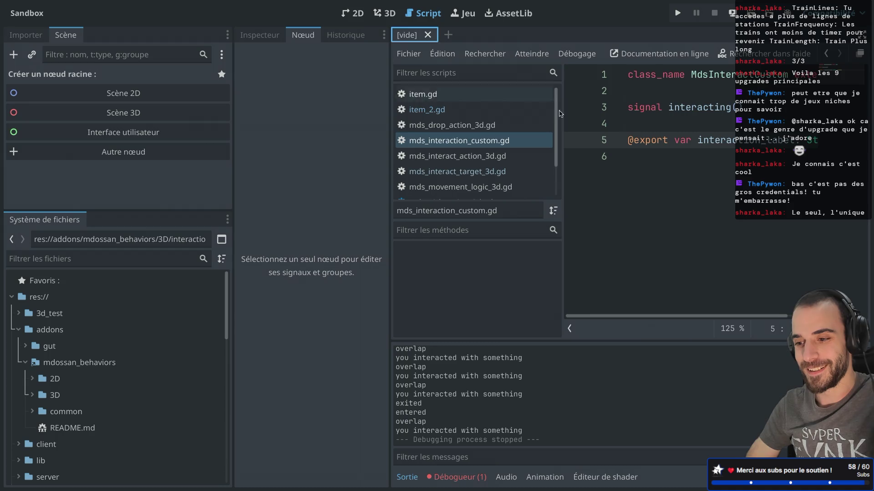
- Scroll down and back up through the Sandbox project's FileSystem dock
scroll(93, 459, down, 5)
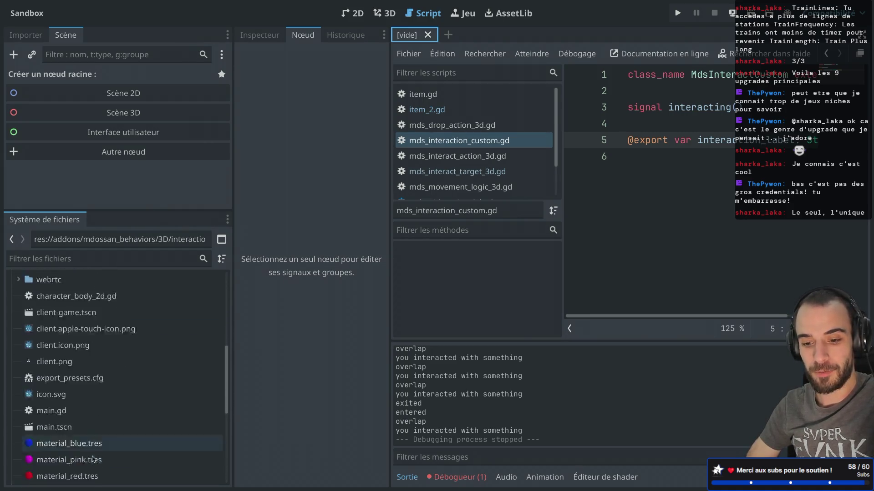
scroll(93, 460, down, 6)
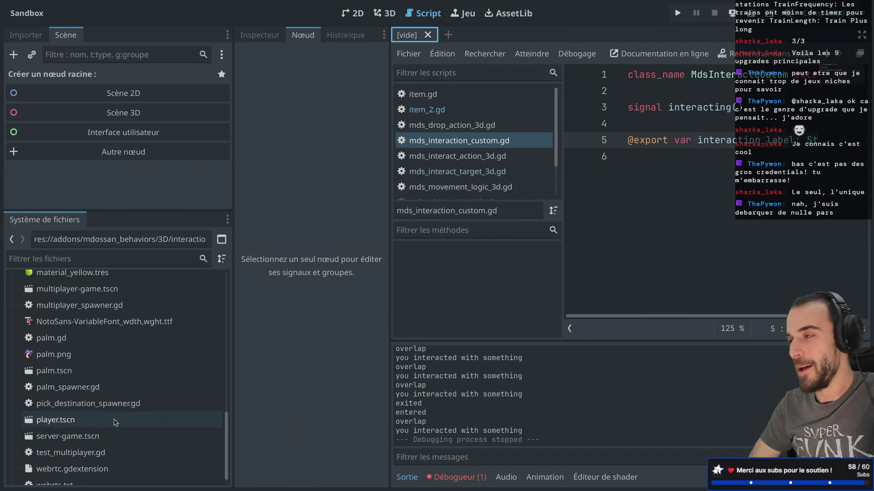
scroll(114, 345, up, 10)
- Bring the Common Behaviors project forward and view the pick-action test scene in 3D
key(alt+Tab)
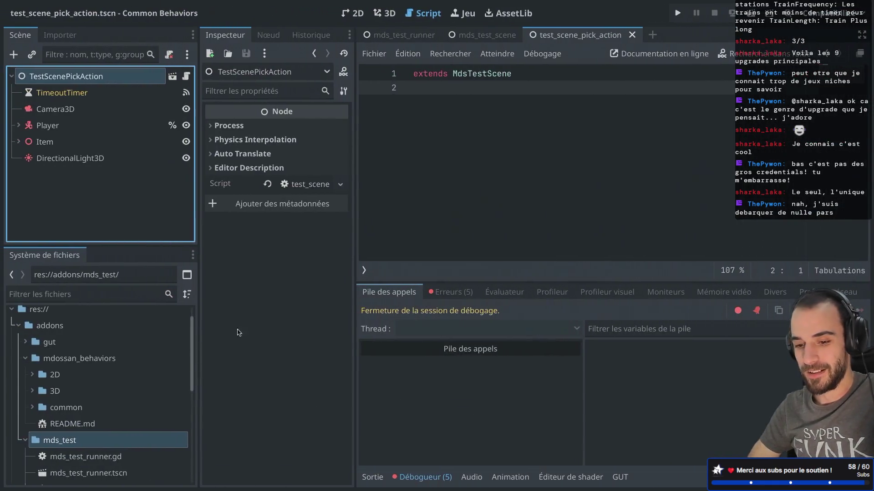
scroll(137, 369, down, 10)
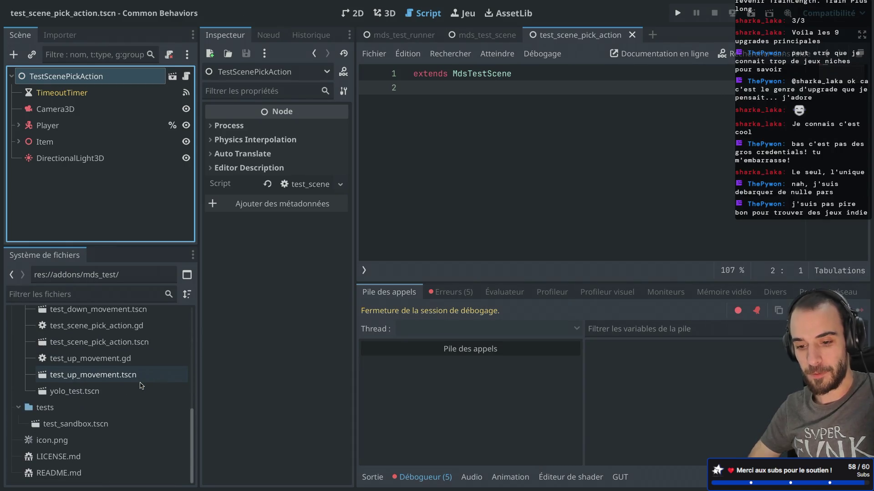
scroll(141, 386, up, 8)
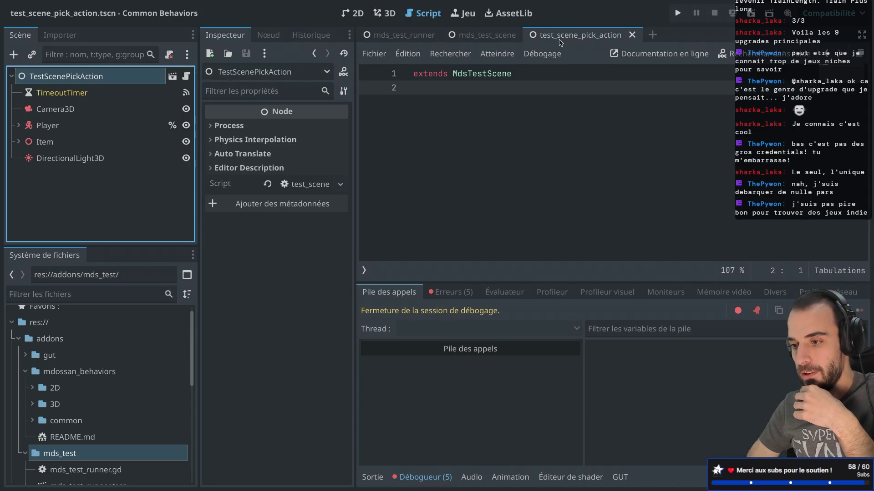
click(384, 13)
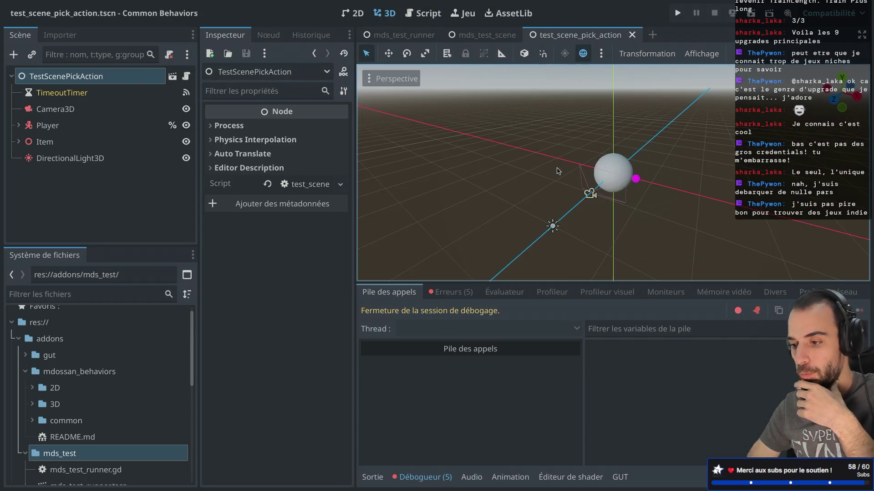
scroll(558, 171, up, 3)
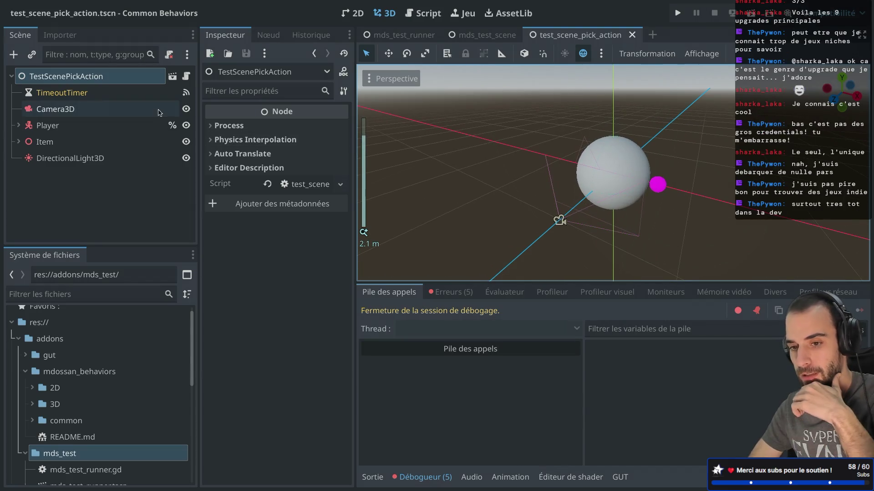
- Inspect the Player, its Inventory and the magenta Item, then run the current scene
click(48, 125)
click(19, 126)
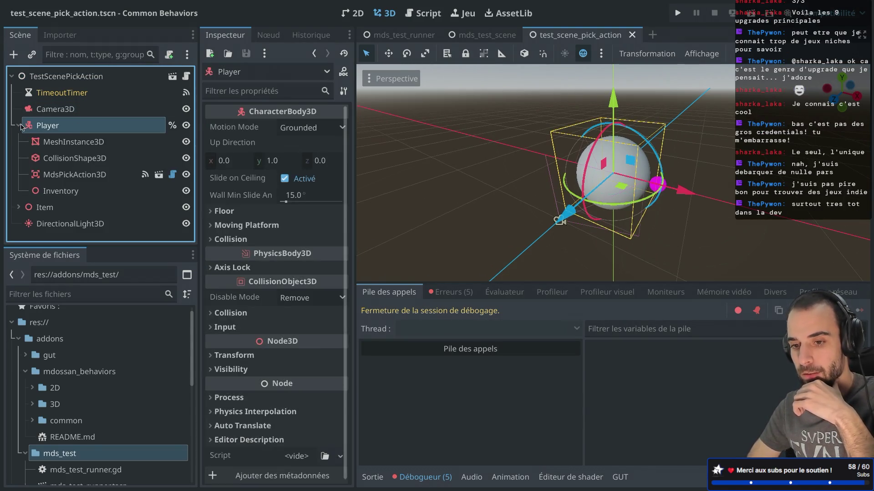
click(68, 190)
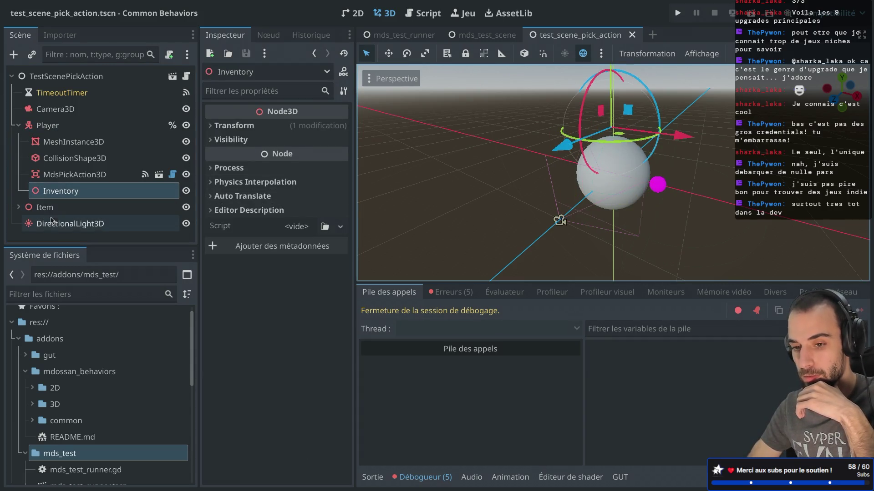
click(68, 208)
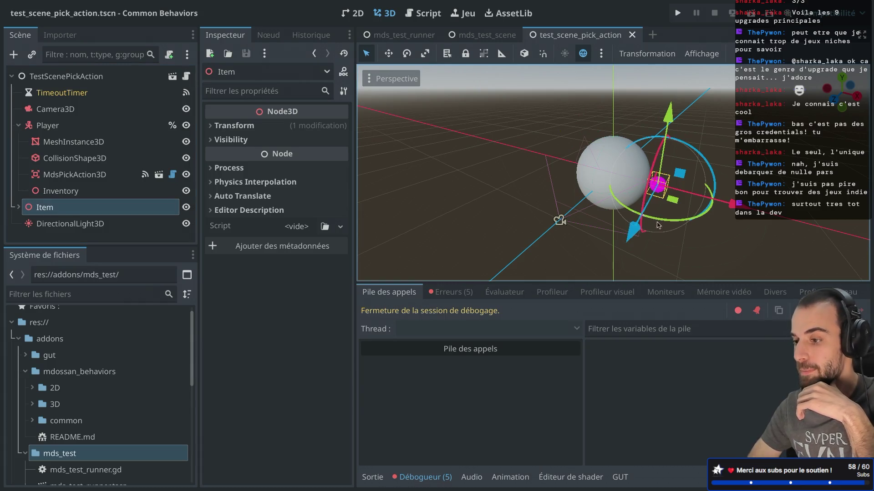
click(753, 13)
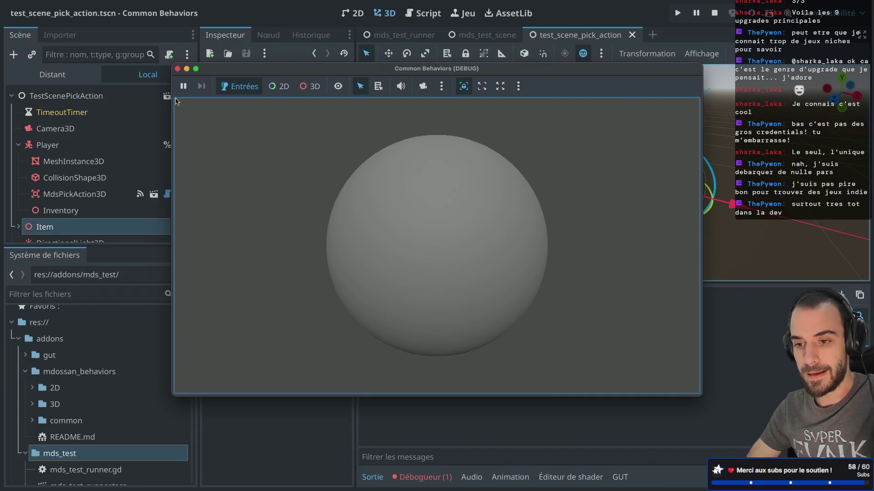
- Move the debug window aside and show the live remote scene tree with Item and Player expanded
drag(228, 69, 348, 72)
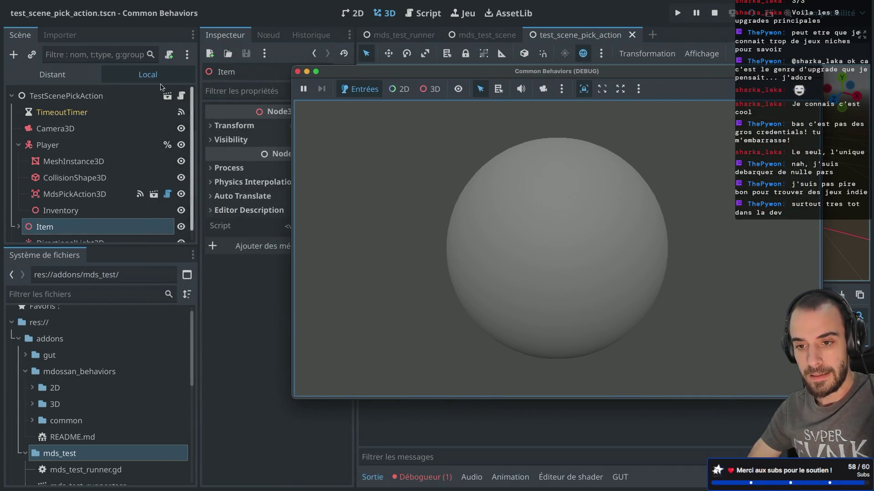
click(52, 74)
click(18, 112)
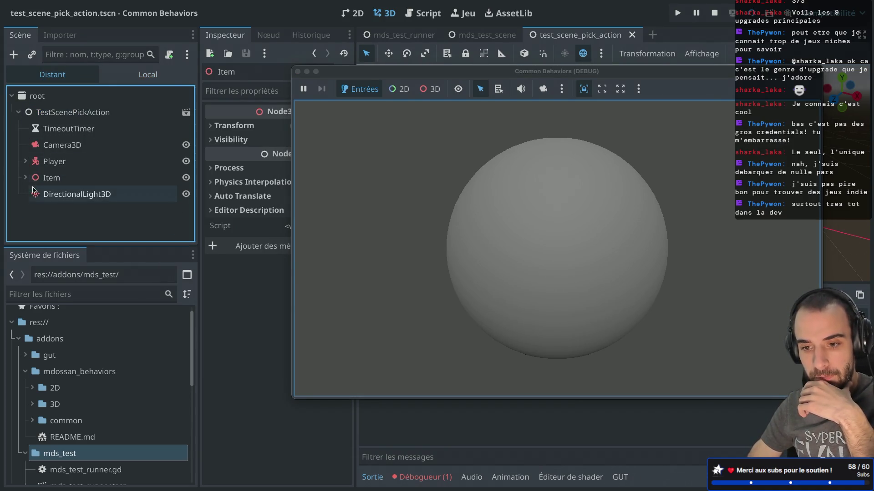
click(47, 178)
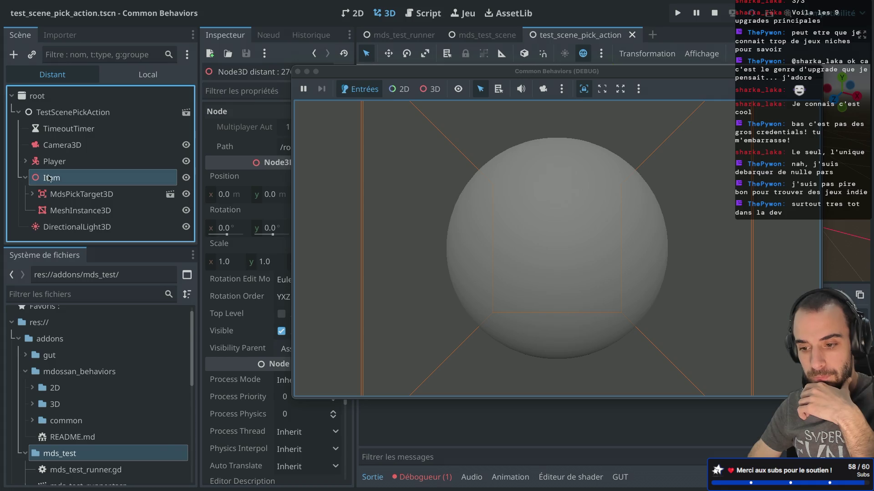
drag(360, 67, 464, 69)
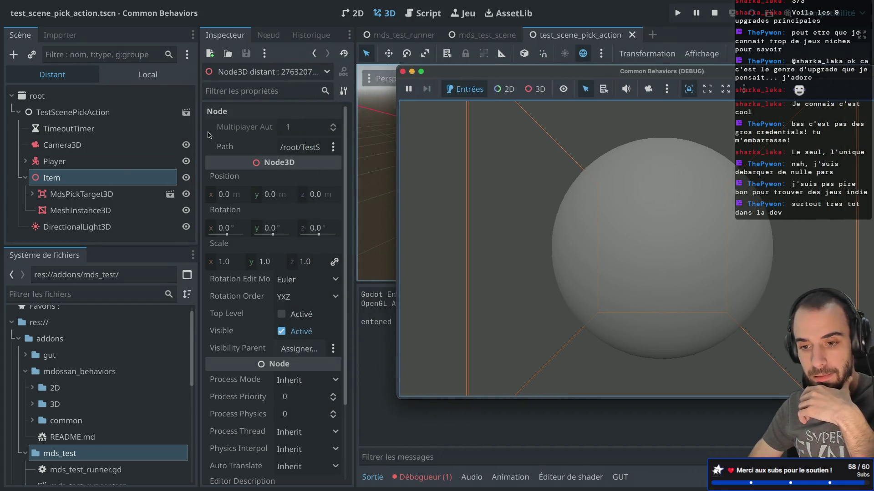
click(25, 161)
- Inspect Player's live Inventory node at position x -0.031, y 0.618, then stop the game
scroll(77, 169, down, 3)
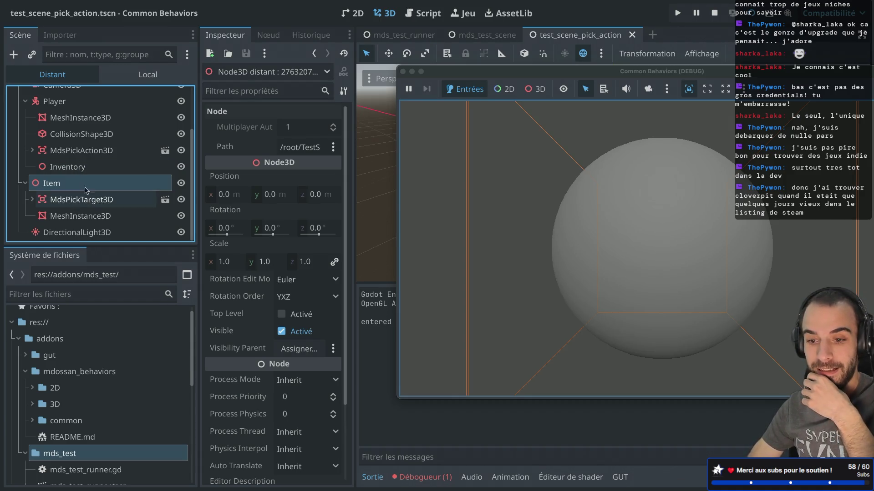
scroll(299, 178, down, 4)
scroll(113, 433, down, 10)
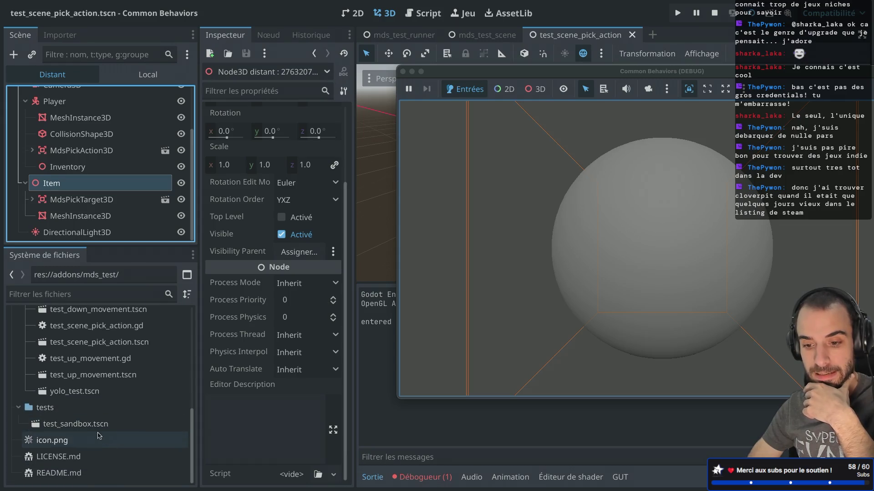
scroll(120, 383, up, 5)
scroll(121, 382, up, 2)
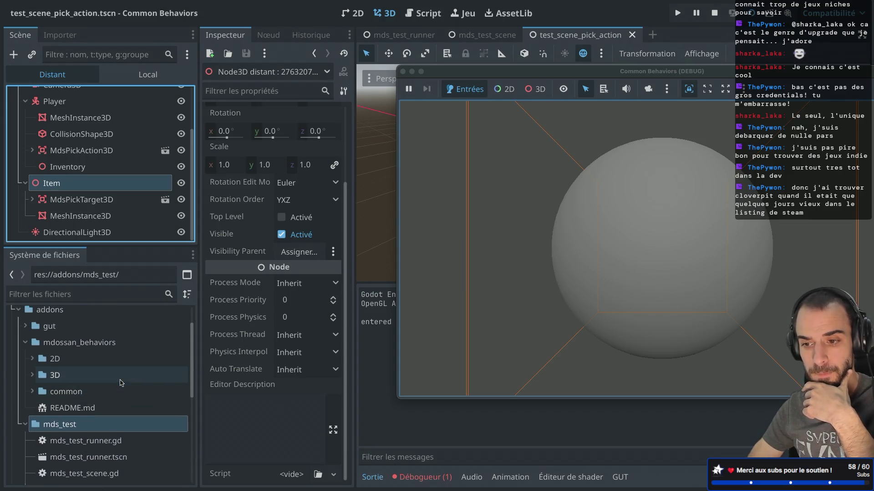
scroll(229, 136, up, 4)
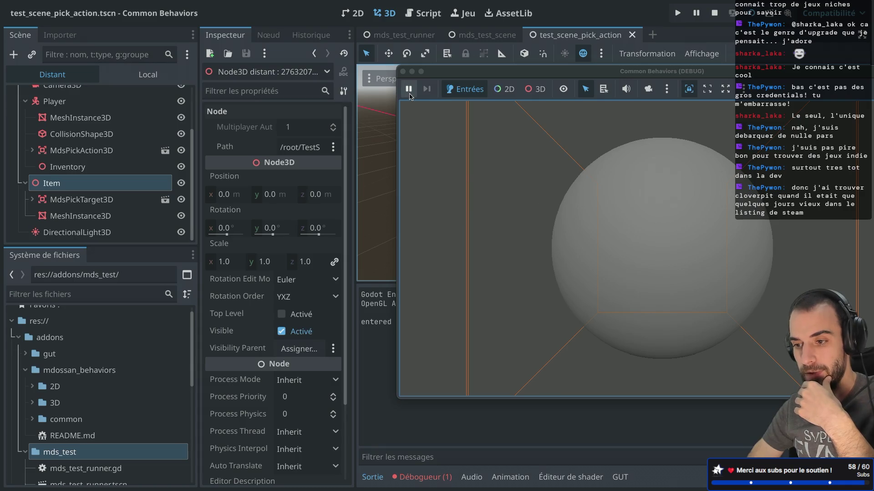
click(660, 285)
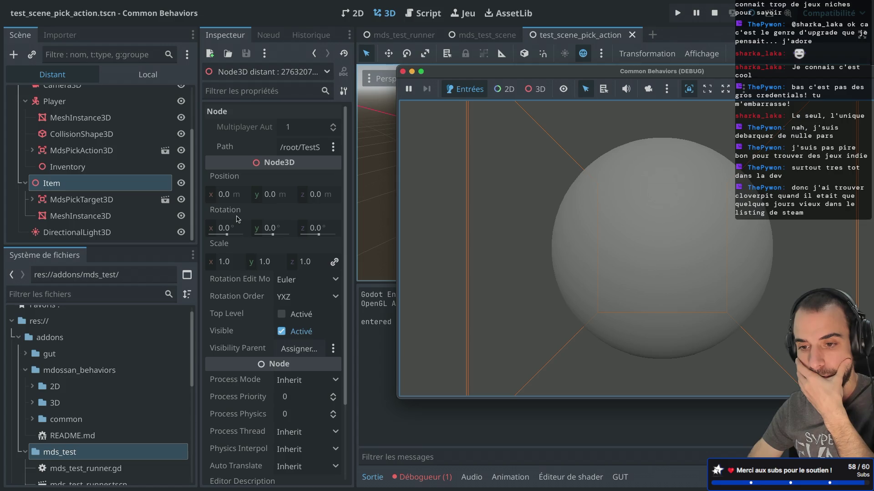
click(67, 167)
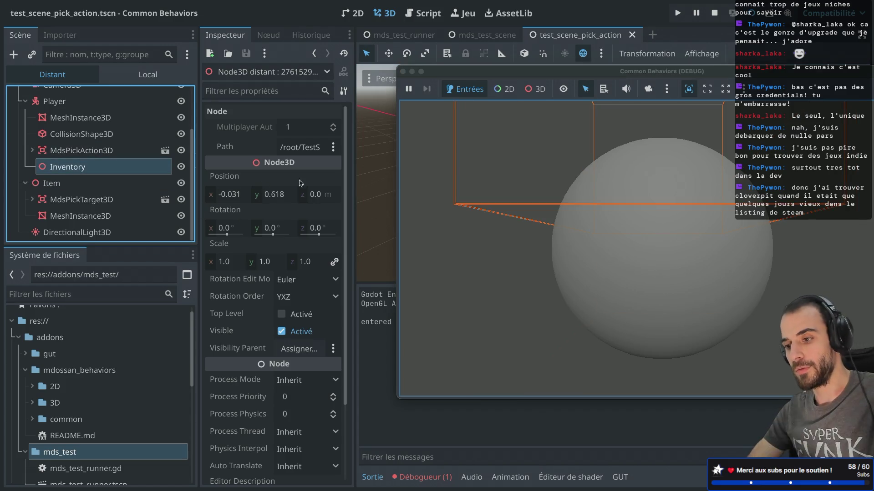
click(402, 72)
- Jump from the null p_parent error in the Erreurs list to line 28 of mds_pick_action_3d.gd
click(424, 477)
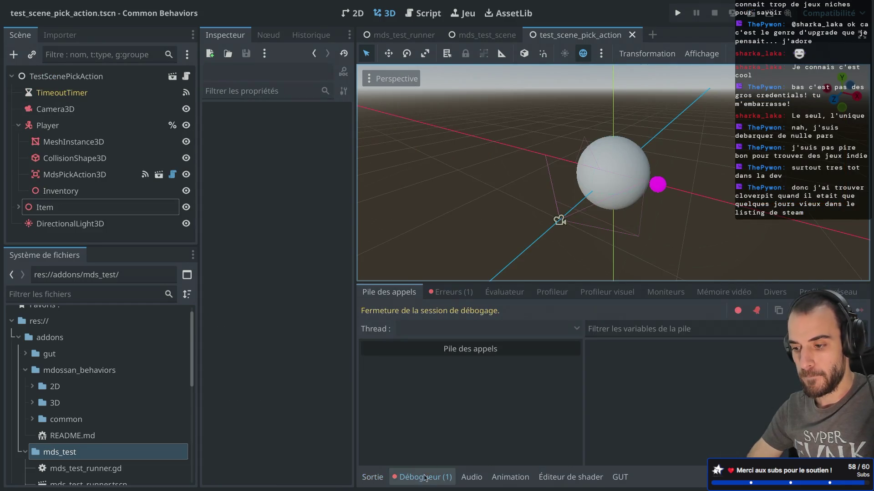
click(457, 293)
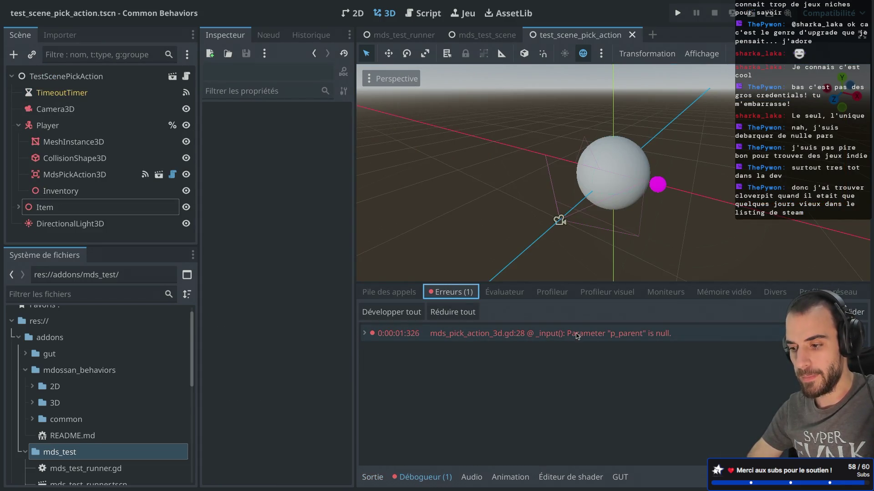
double_click(619, 336)
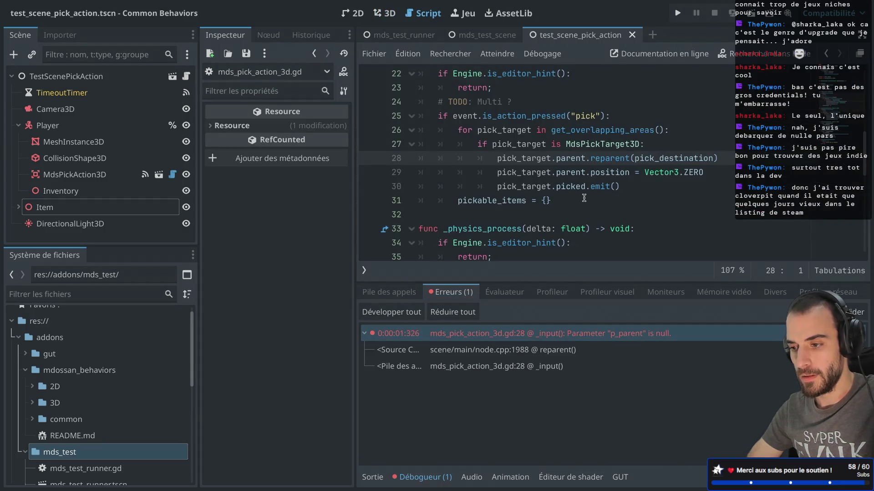
- Select MdsPickAction3D and start assigning a node to its Pick Destination property
mouse_move(574, 160)
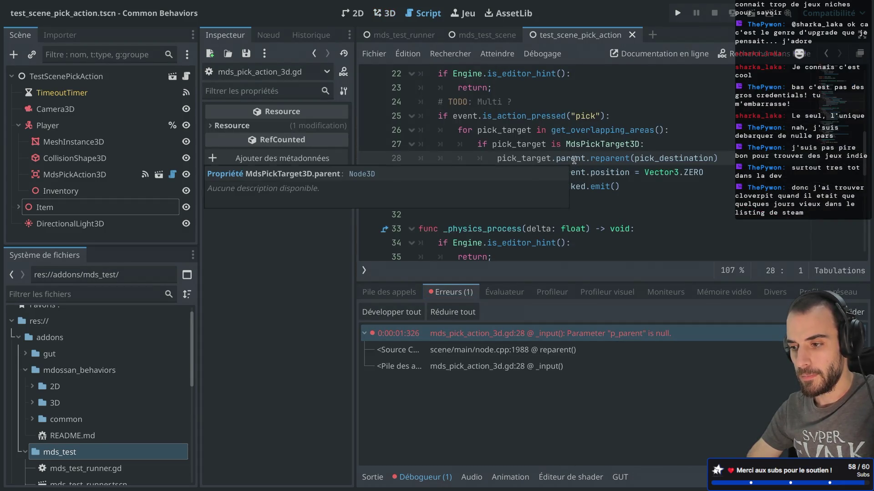
mouse_move(538, 159)
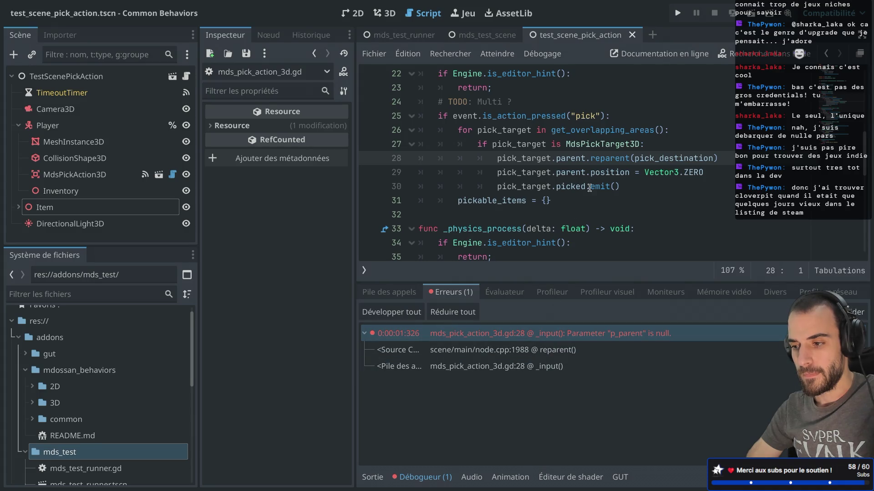
scroll(607, 165, up, 3)
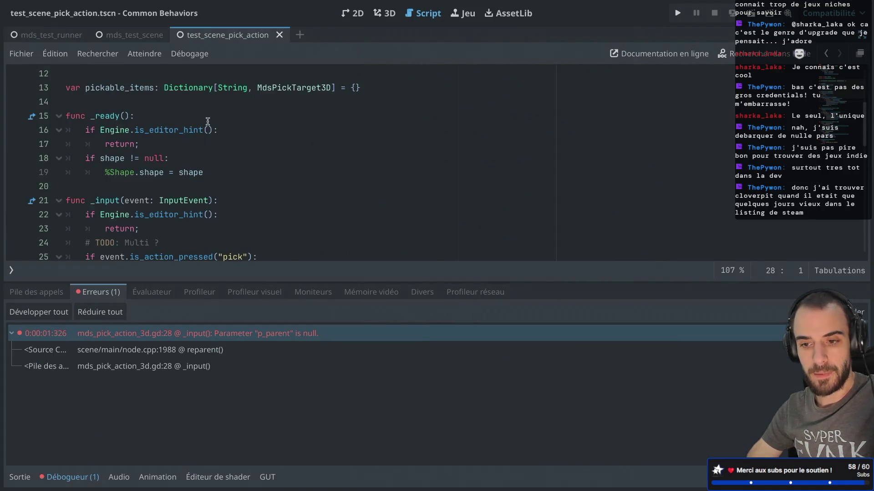
click(91, 176)
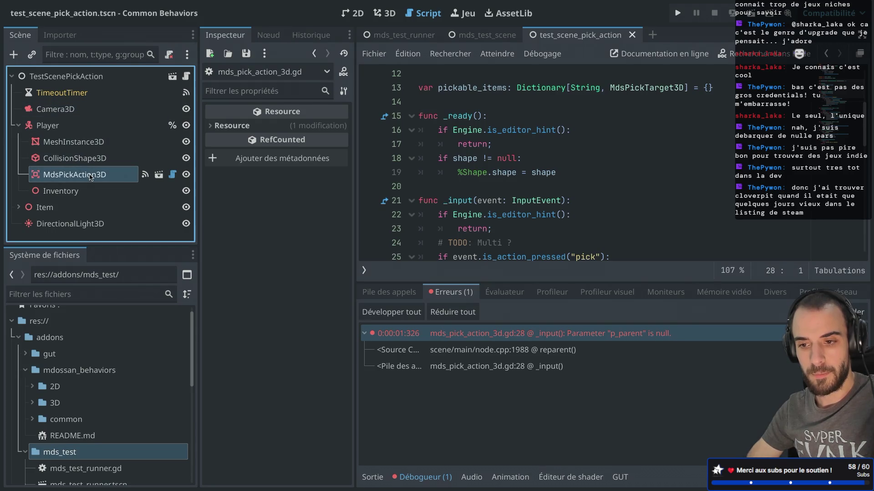
click(303, 162)
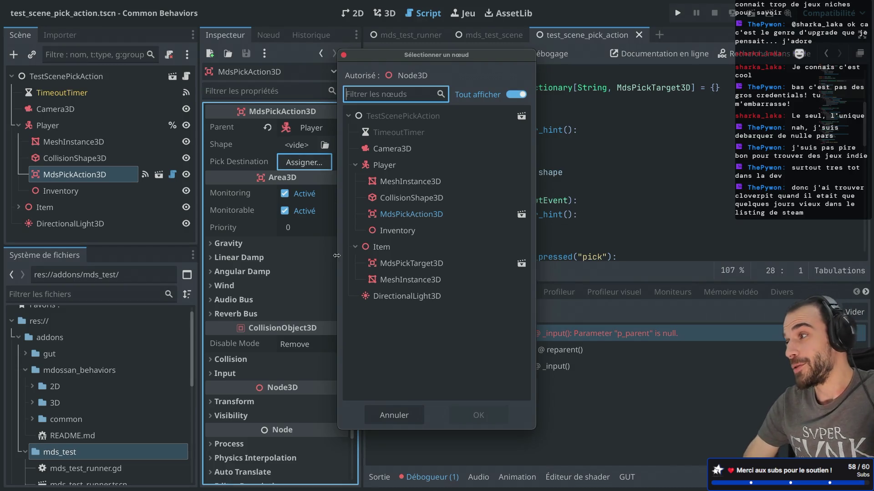
- Assign Inventory as MdsPickAction3D's Pick Destination, then run and stop the test scene
click(413, 231)
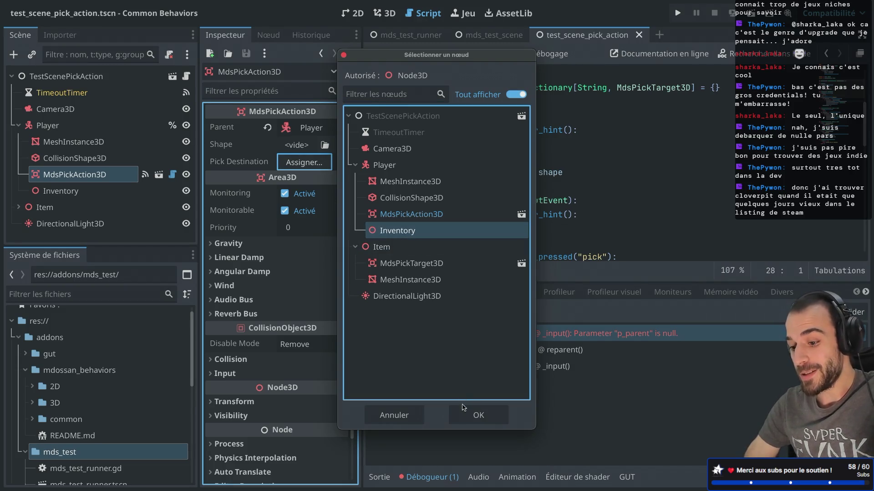
click(465, 412)
click(751, 14)
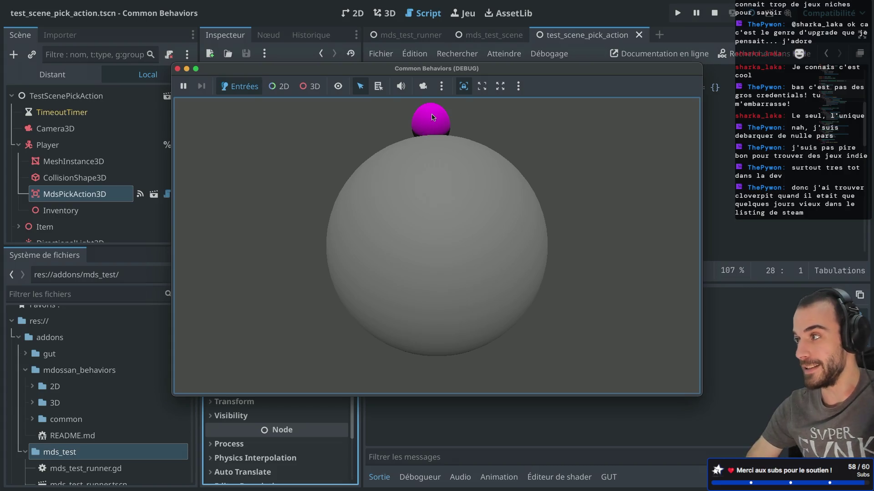
click(177, 69)
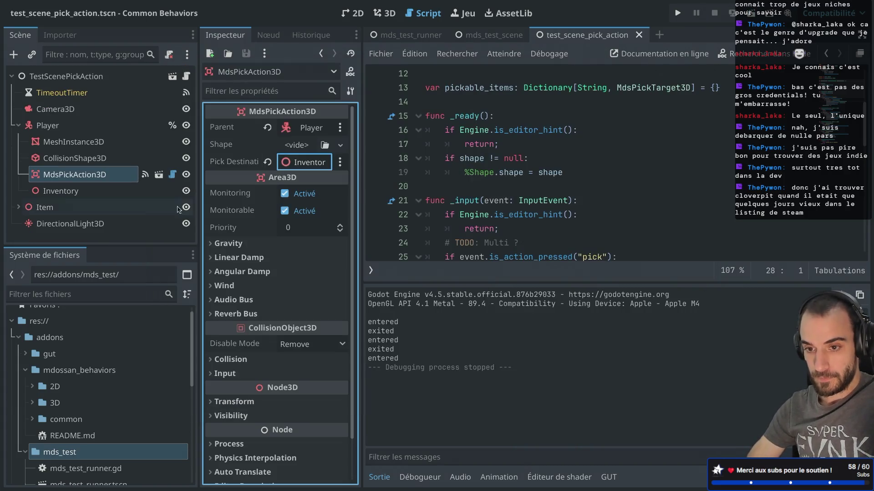
click(18, 125)
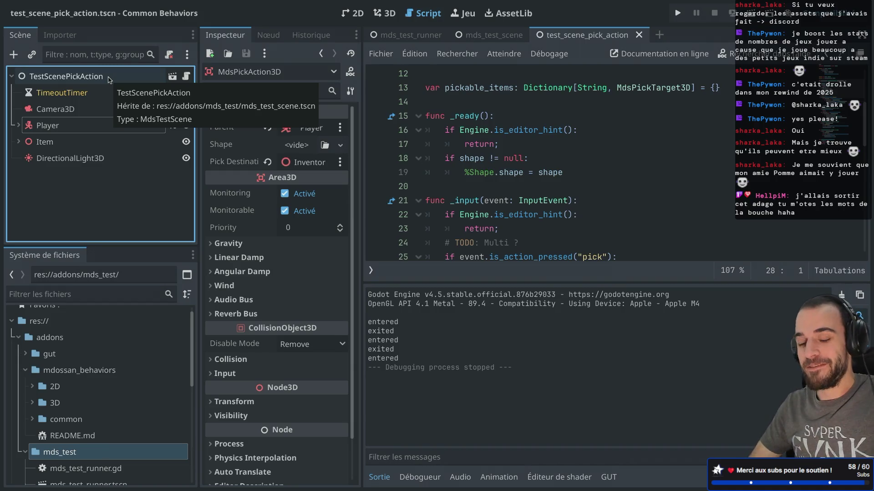
- Narrow the side panels, then switch to the mds_test_runner scene and run it
mouse_move(199, 111)
mouse_down()
mouse_move(183, 109)
mouse_move(210, 109)
mouse_up()
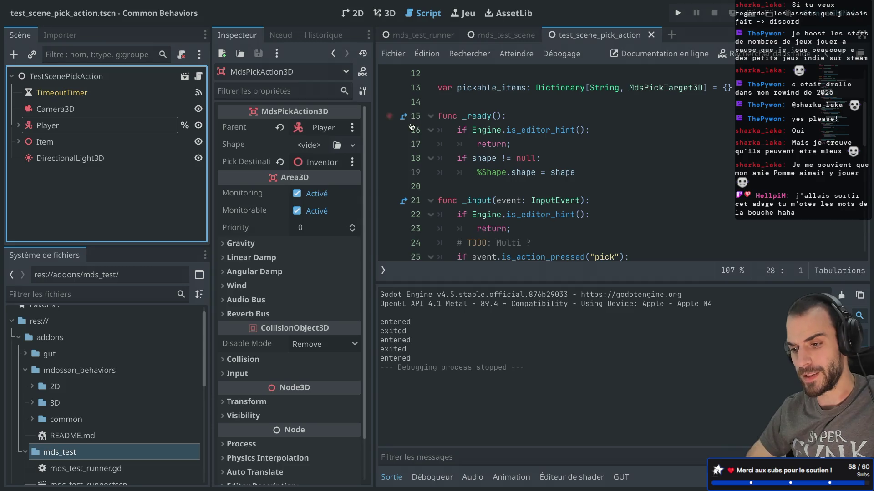
click(437, 40)
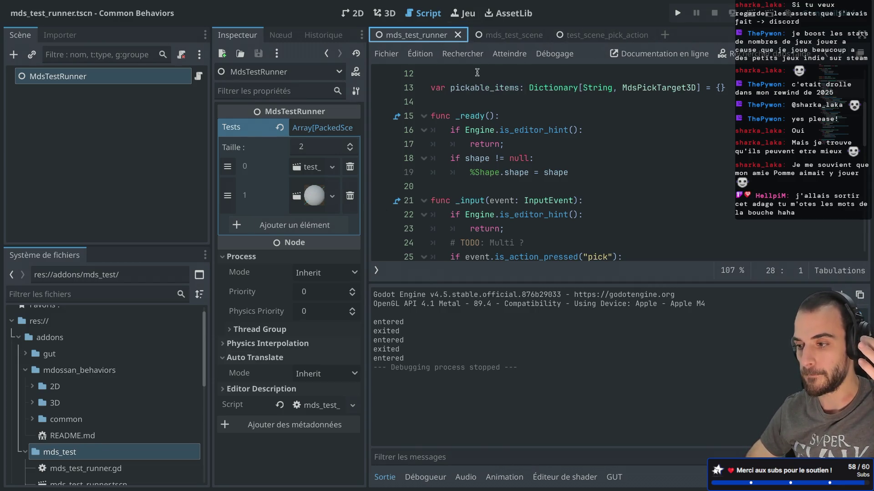
click(769, 14)
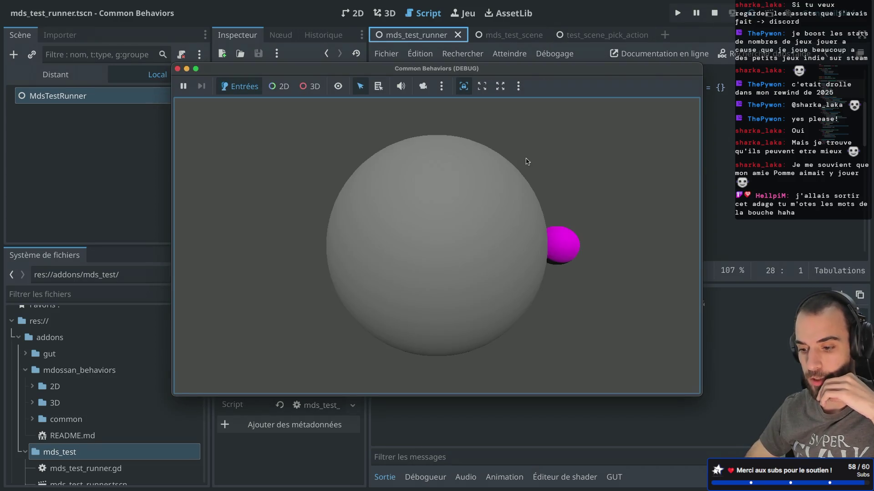